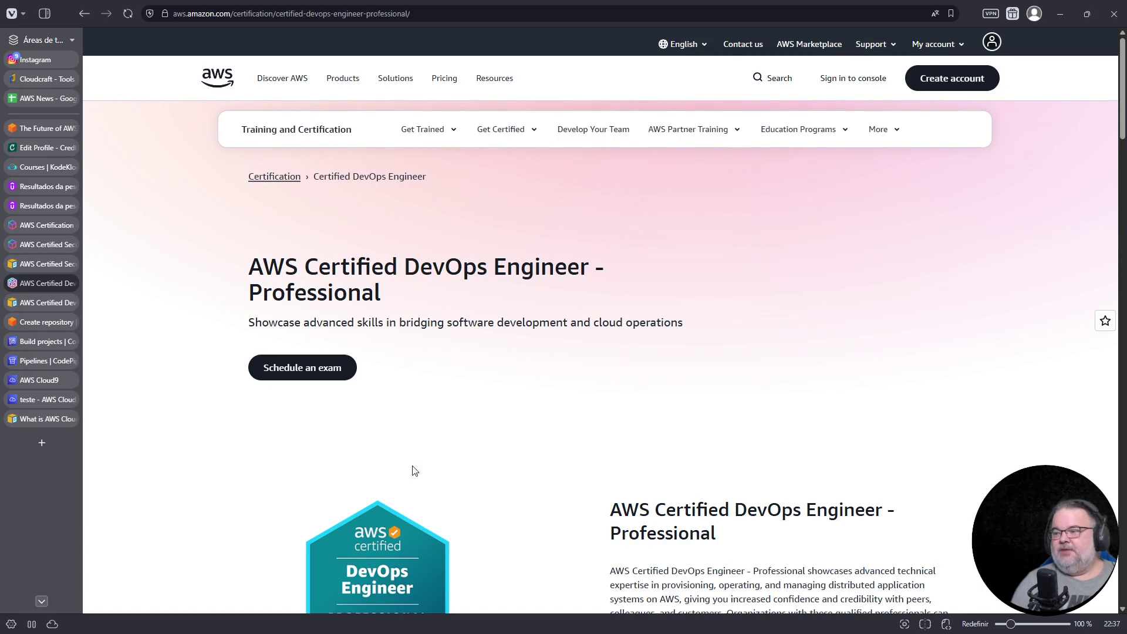
- Close the Cloud9 environments page, keeping the teste Cloud9 IDE open
{"action": "scroll", "coordinate": [567, 488], "scroll_direction": "down", "scroll_amount": 5}
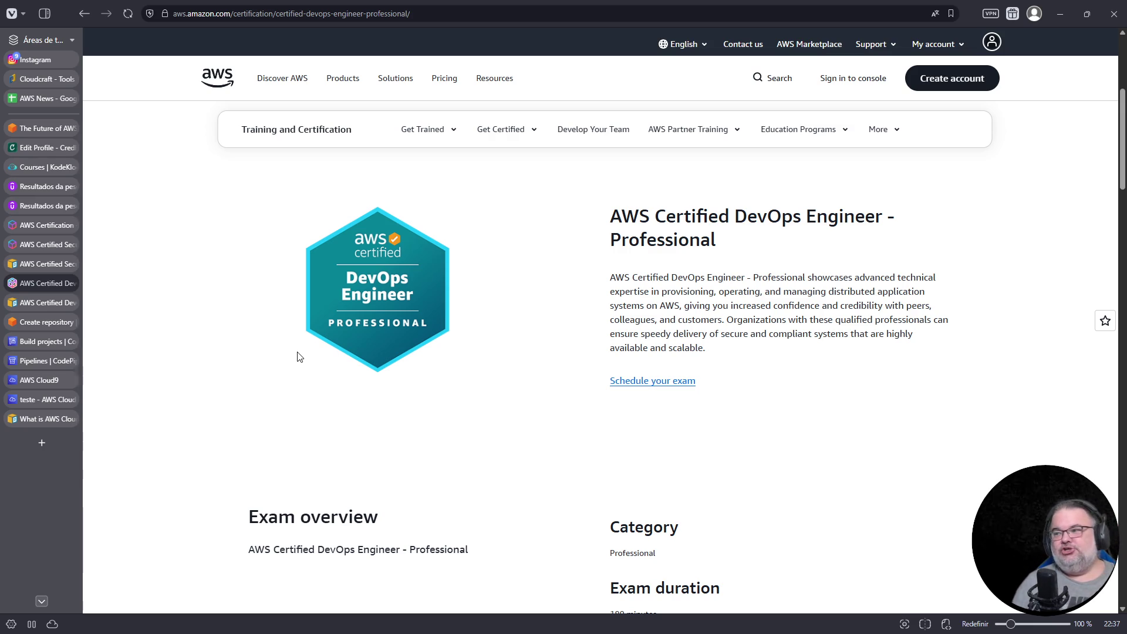
{"action": "mouse_move", "coordinate": [14, 326]}
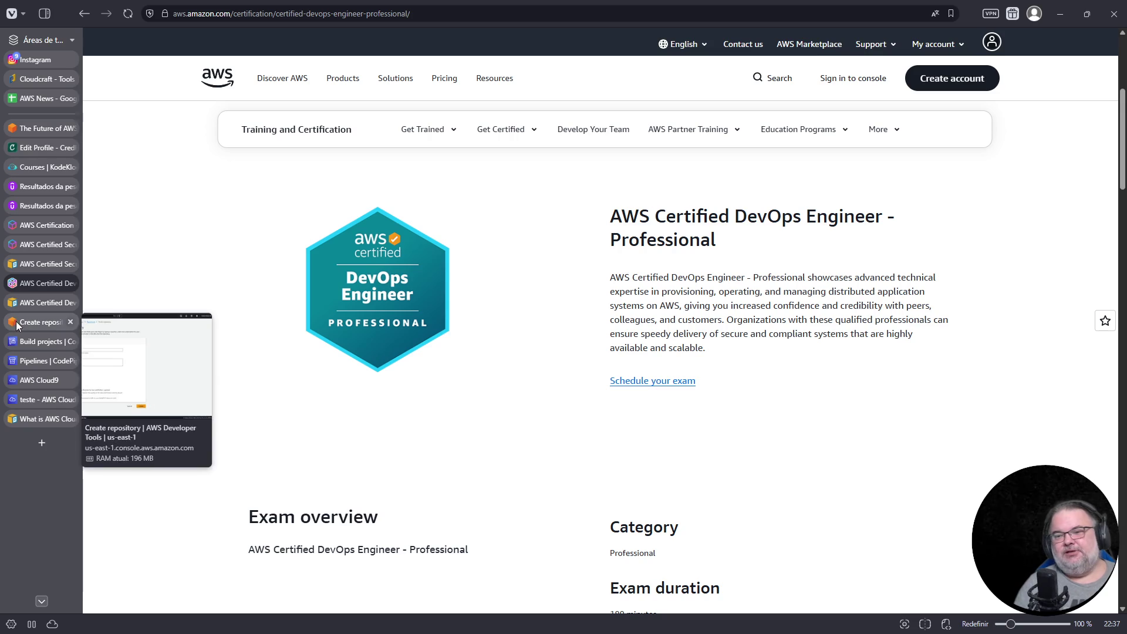
{"action": "left_click", "coordinate": [48, 401]}
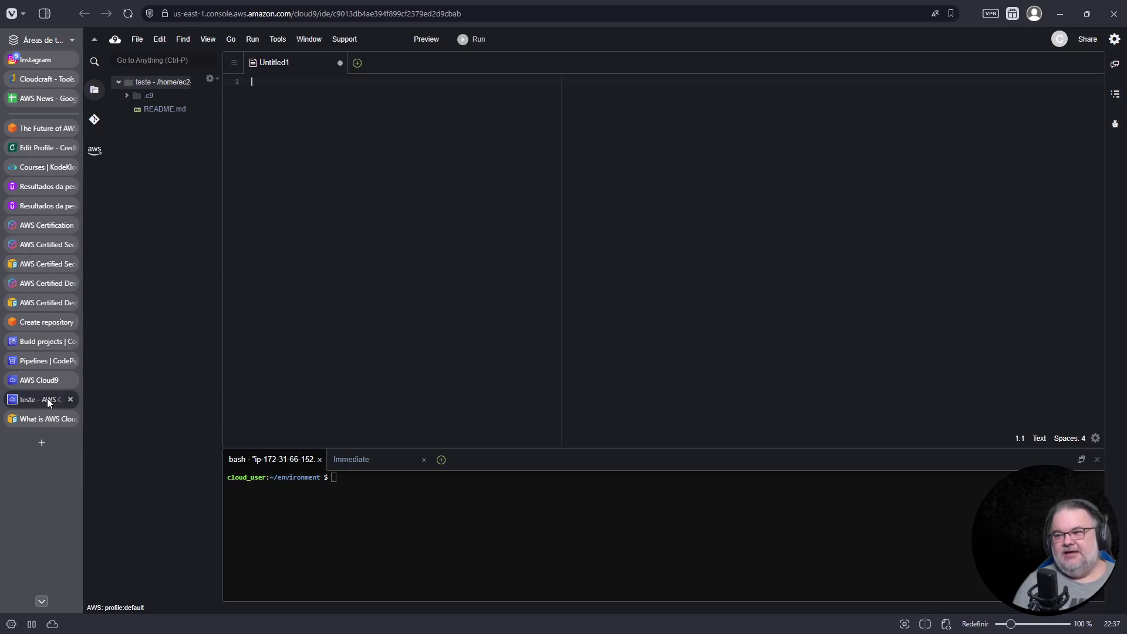
{"action": "left_click", "coordinate": [39, 380]}
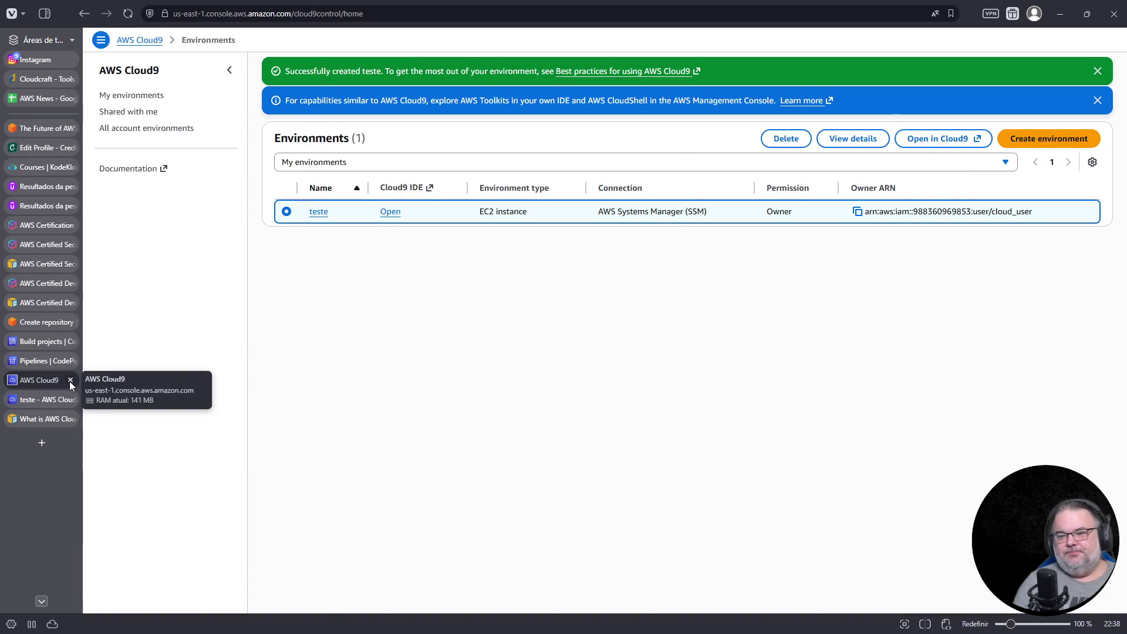
{"action": "middle_click", "coordinate": [47, 380]}
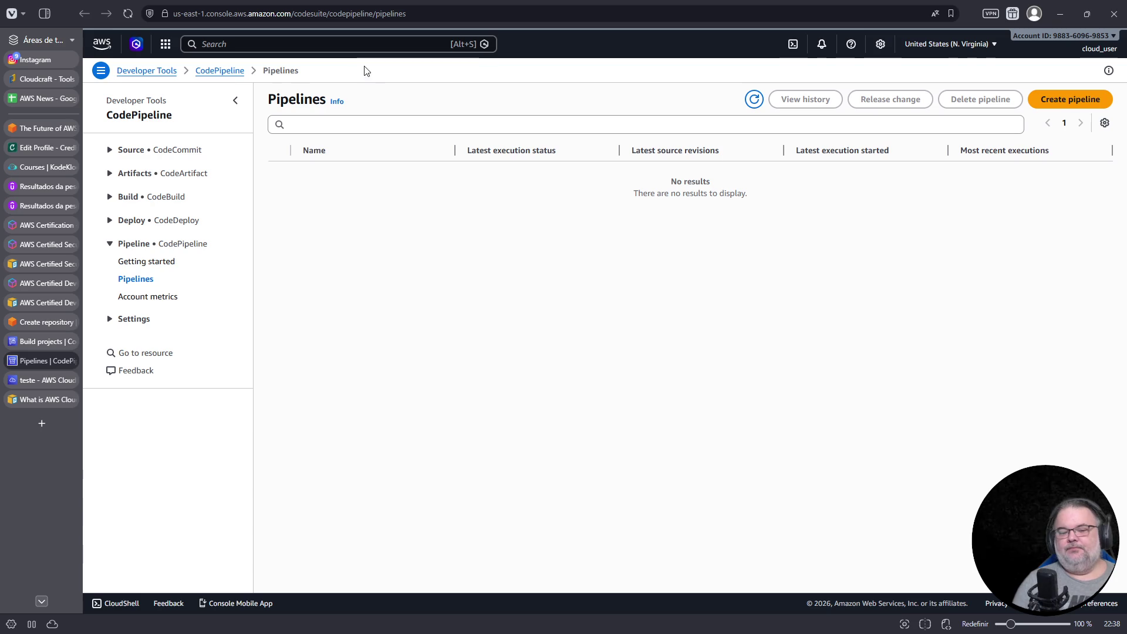
- Search the console for 'eventbridge' and open the Amazon EventBridge console
{"action": "left_click", "coordinate": [333, 43]}
{"action": "type", "text": "eventbridge"}
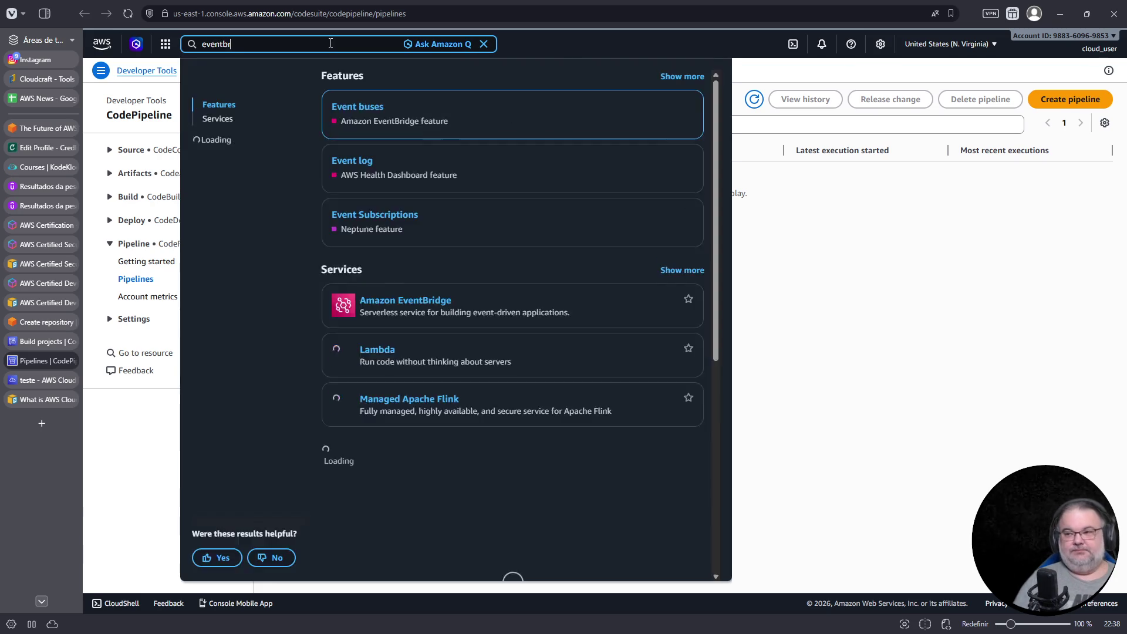
{"action": "left_click", "coordinate": [407, 107]}
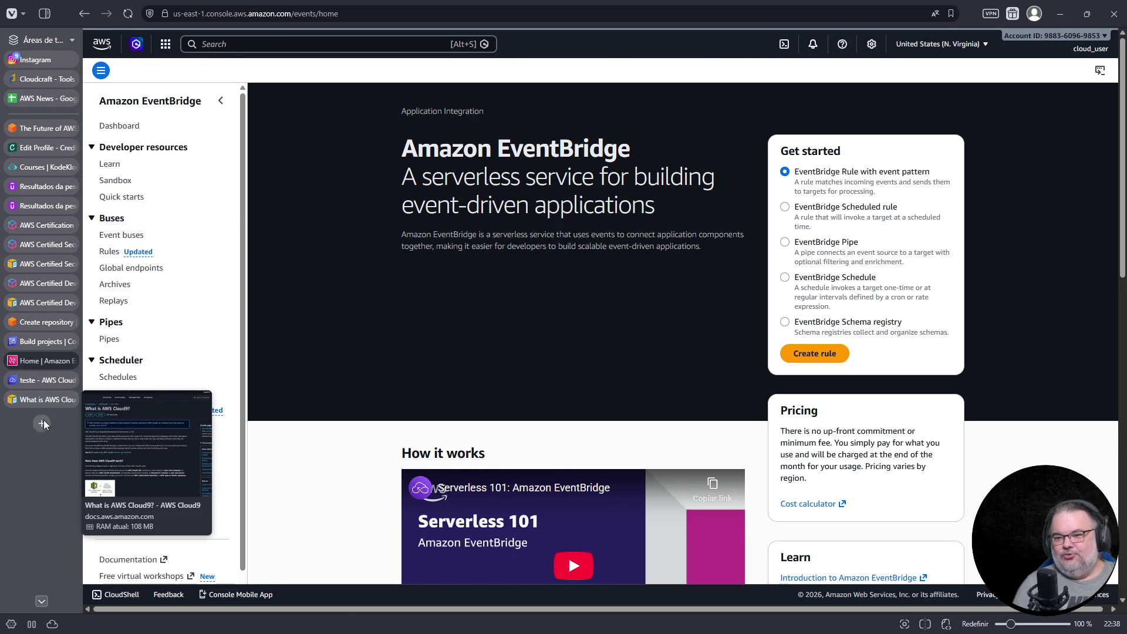
- Move the Cloud9 documentation page up, add a blank start page, then return to the EventBridge console
{"action": "left_click", "coordinate": [45, 401]}
{"action": "mouse_move", "coordinate": [46, 400]}
{"action": "left_mouse_down"}
{"action": "mouse_move", "coordinate": [72, 227]}
{"action": "mouse_move", "coordinate": [41, 145]}
{"action": "left_mouse_up"}
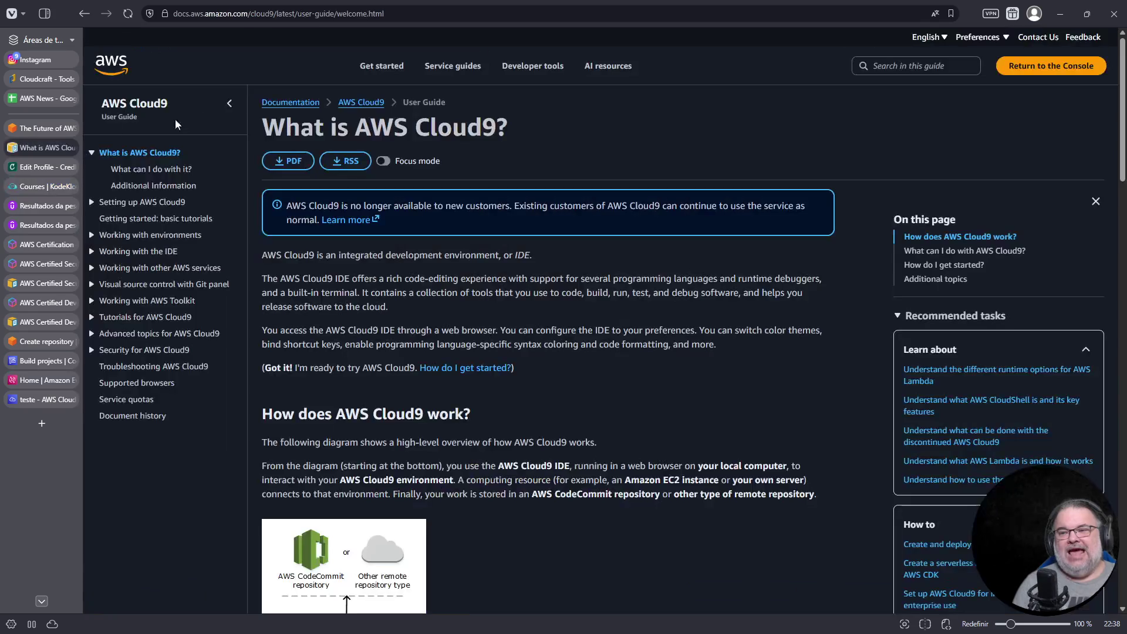
{"action": "left_click", "coordinate": [37, 426]}
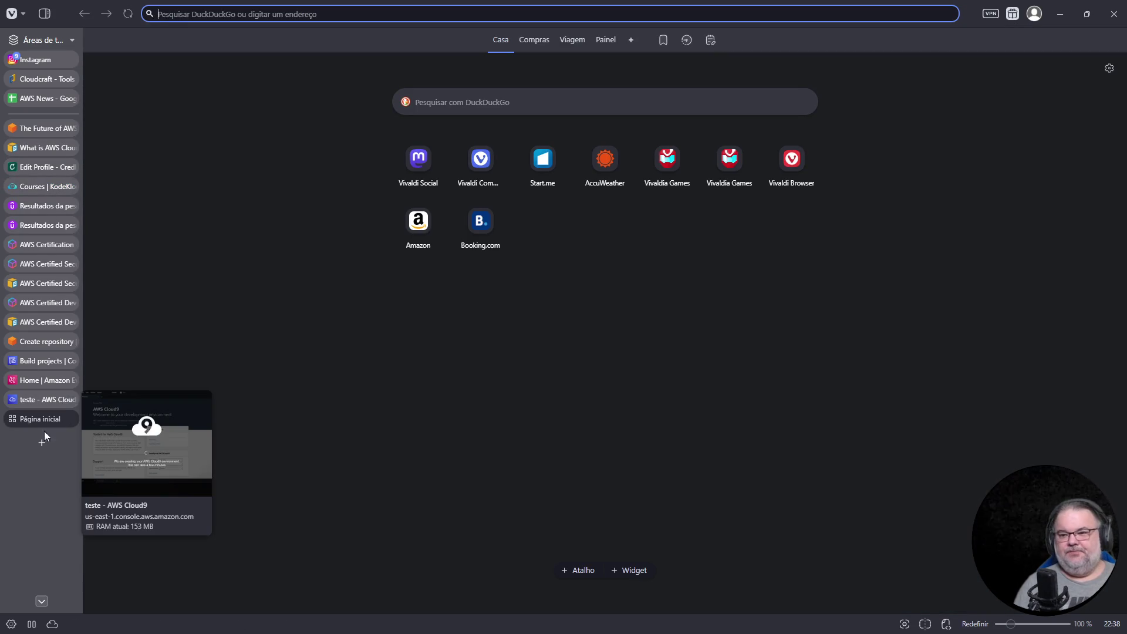
{"action": "left_click", "coordinate": [46, 403]}
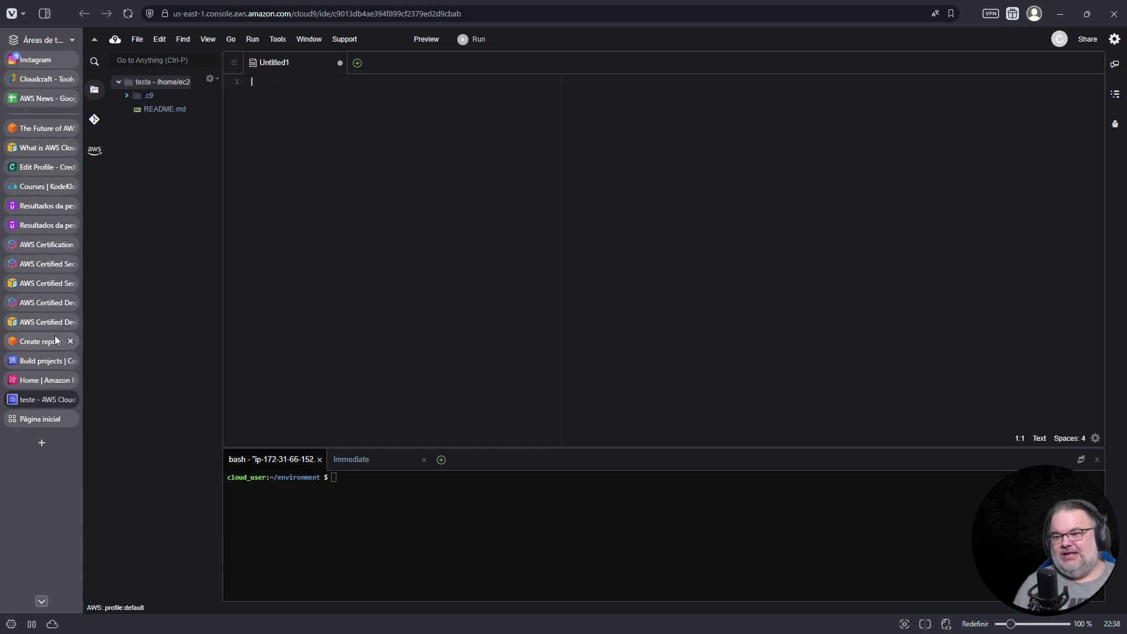
{"action": "left_click", "coordinate": [37, 381]}
- Search for 's3', open the S3 console, and start a new bucket via Create bucket
{"action": "left_click", "coordinate": [261, 47]}
{"action": "type", "text": "s3"}
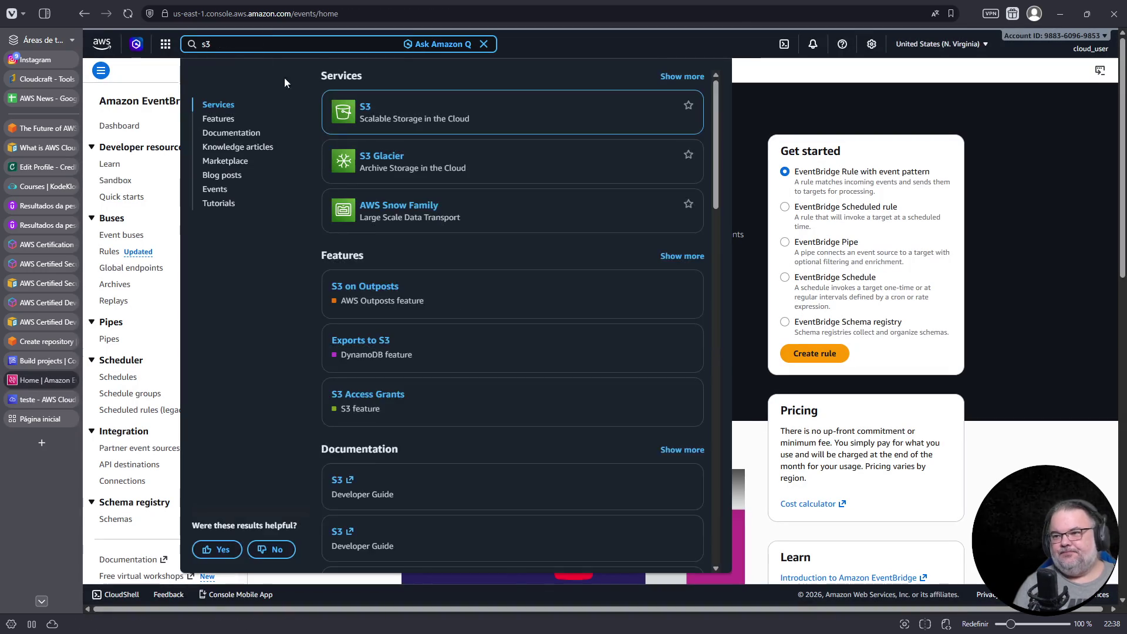
{"action": "left_click", "coordinate": [46, 401]}
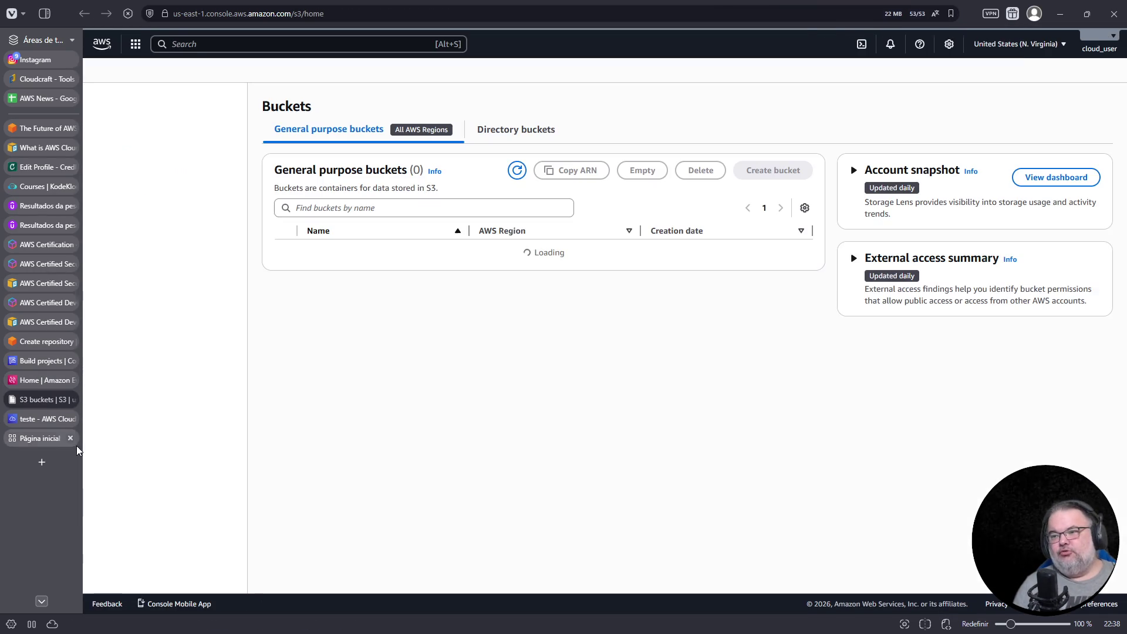
{"action": "left_click", "coordinate": [101, 70]}
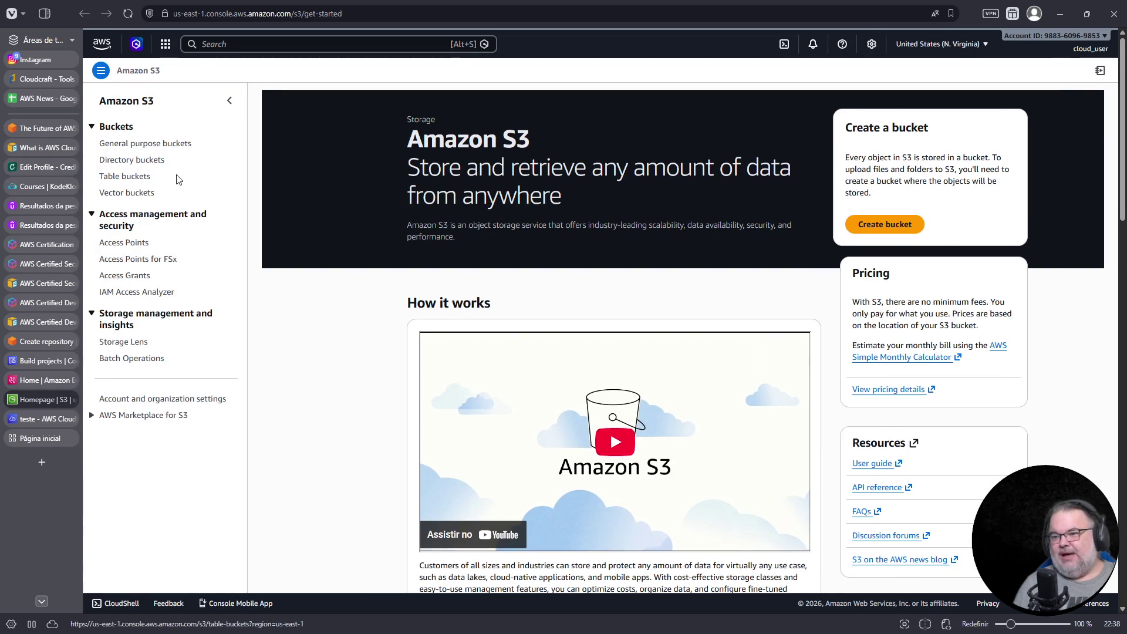
{"action": "left_click", "coordinate": [888, 225]}
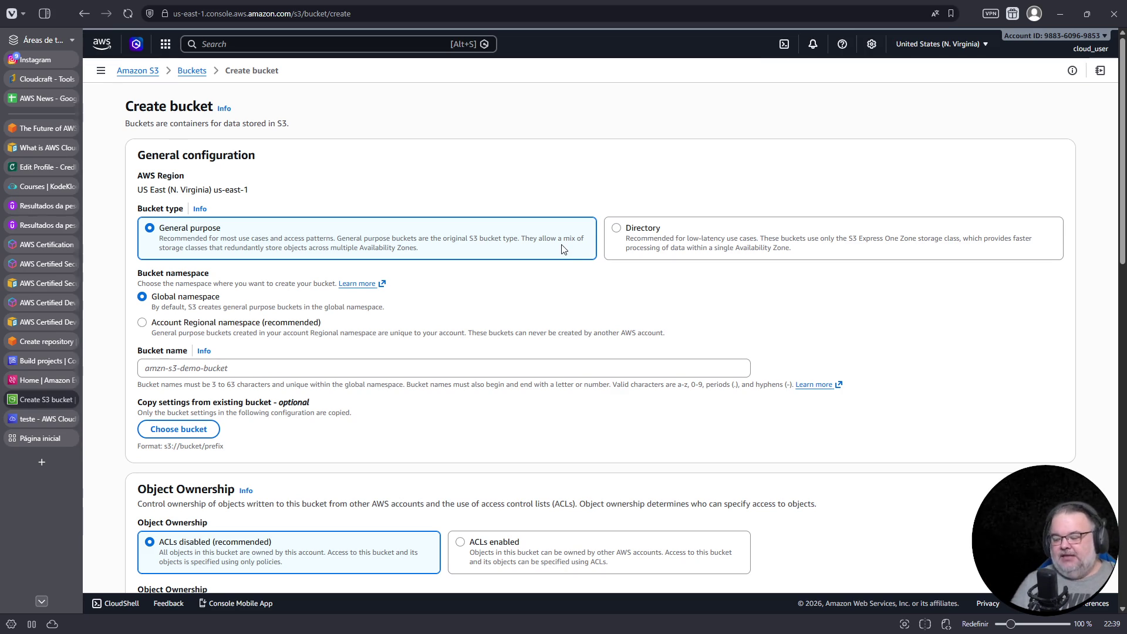
{"action": "left_click", "coordinate": [100, 70]}
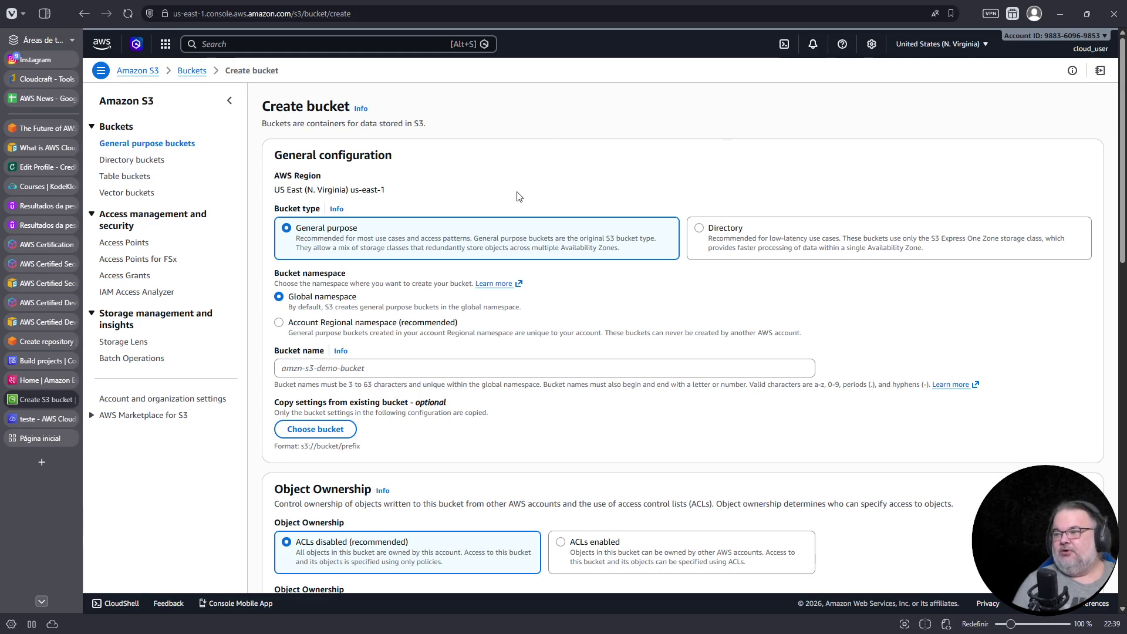
- Preview the Directory bucket type, then view the Table buckets page and its analytics integration heading
{"action": "left_click", "coordinate": [754, 241]}
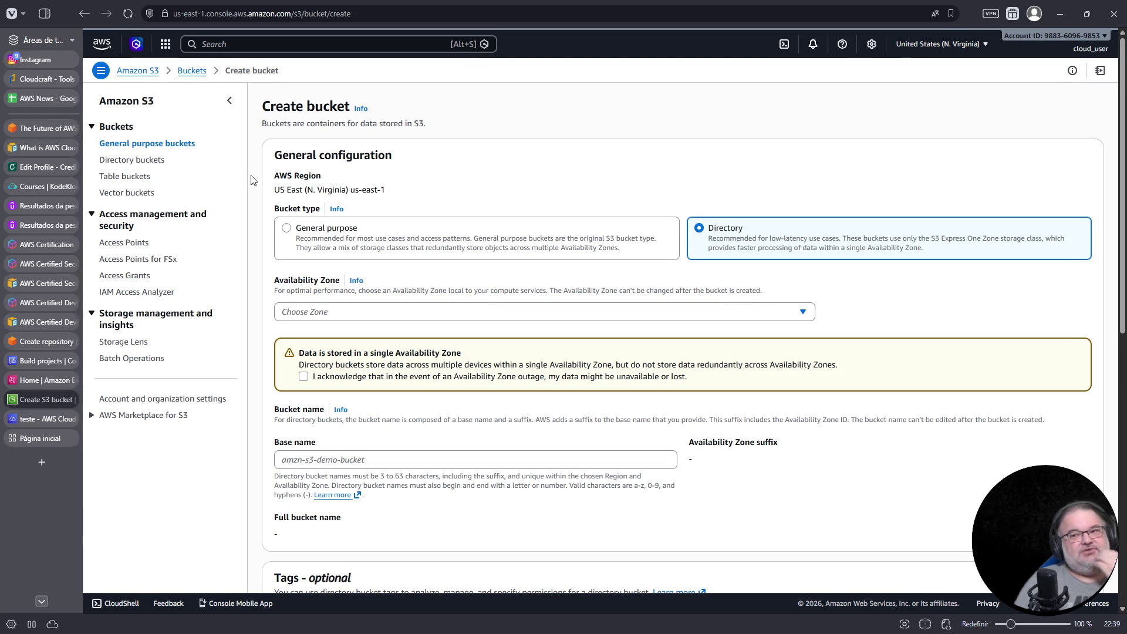
{"action": "left_click", "coordinate": [123, 176]}
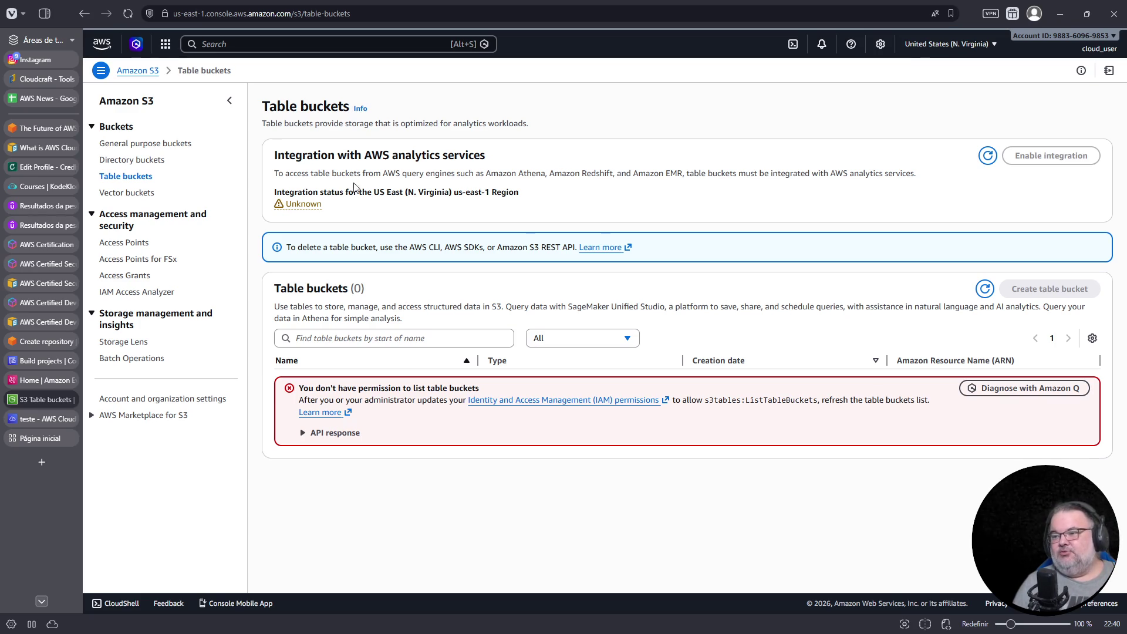
{"action": "left_click_drag", "start_coordinate": [268, 164], "coordinate": [490, 170]}
- Look over the Table and Vector buckets pages, then return to the empty General purpose buckets list
{"action": "mouse_move", "coordinate": [261, 111]}
{"action": "left_mouse_down"}
{"action": "mouse_move", "coordinate": [541, 138]}
{"action": "mouse_move", "coordinate": [576, 131]}
{"action": "mouse_move", "coordinate": [526, 134]}
{"action": "left_mouse_up"}
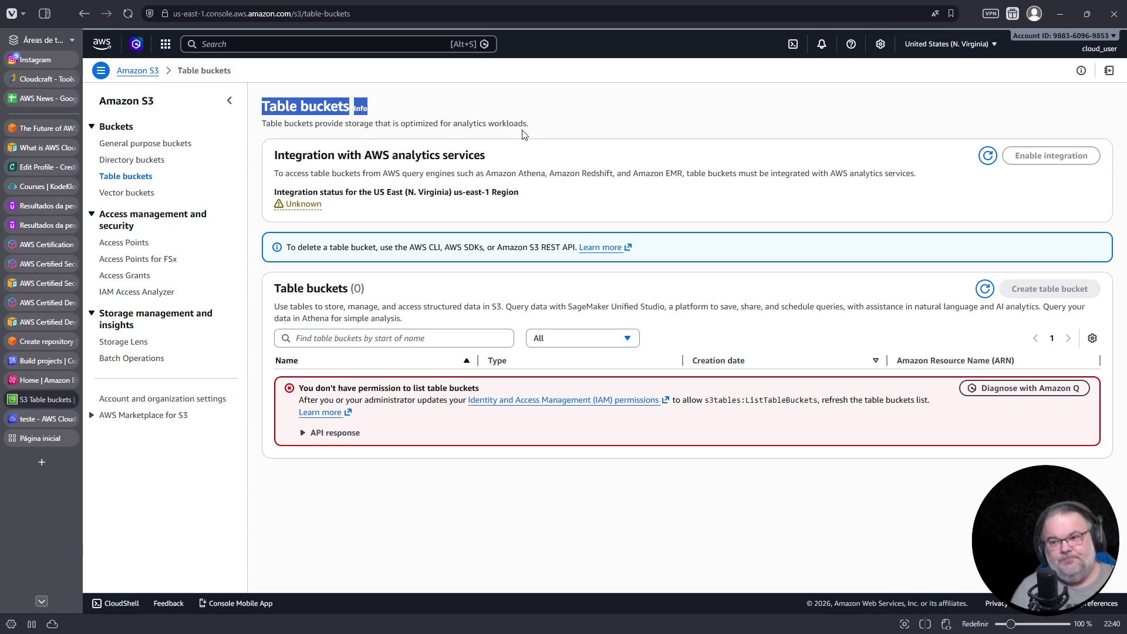
{"action": "left_click", "coordinate": [127, 195]}
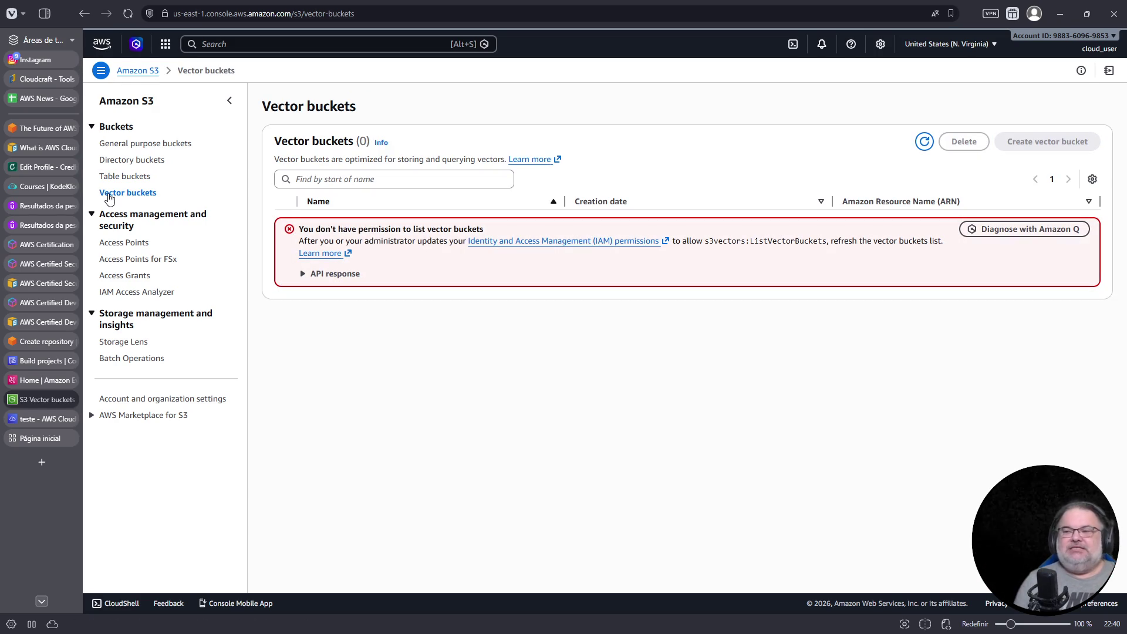
{"action": "left_click_drag", "start_coordinate": [263, 106], "coordinate": [405, 108]}
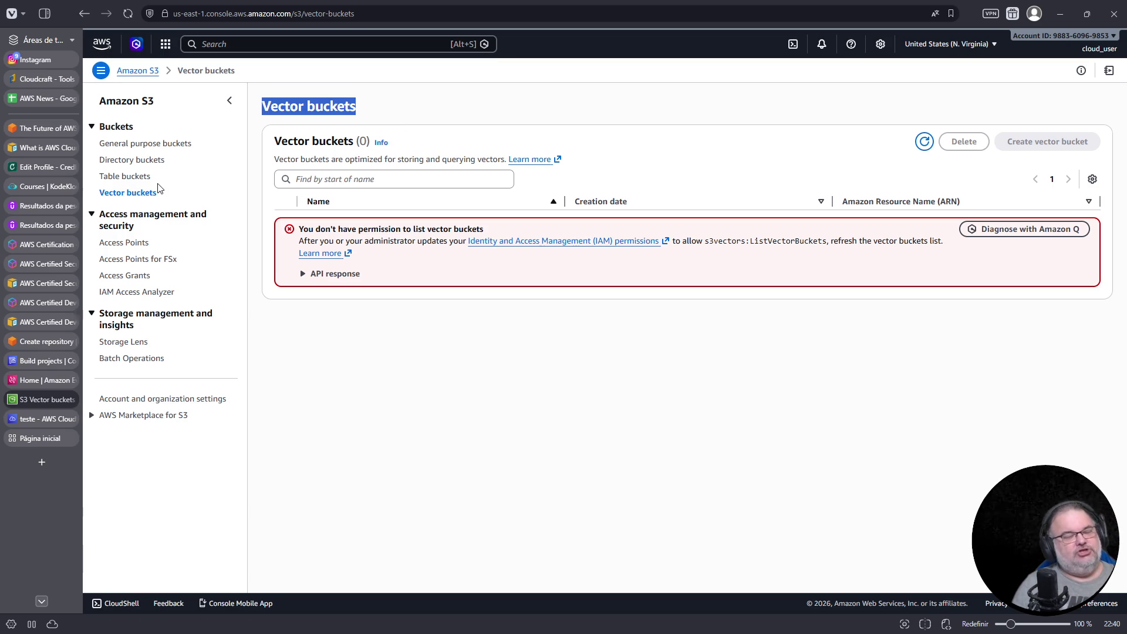
{"action": "left_click", "coordinate": [145, 144]}
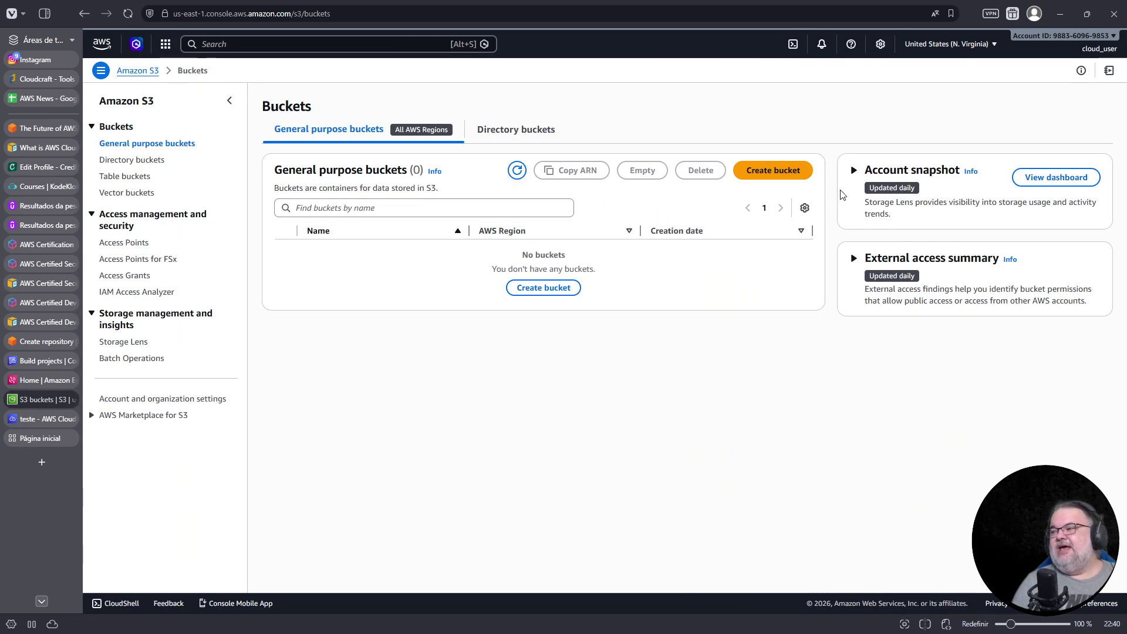
- Start a new general purpose bucket, review Advanced settings, and choose the Account Regional namespace
{"action": "left_click", "coordinate": [786, 176]}
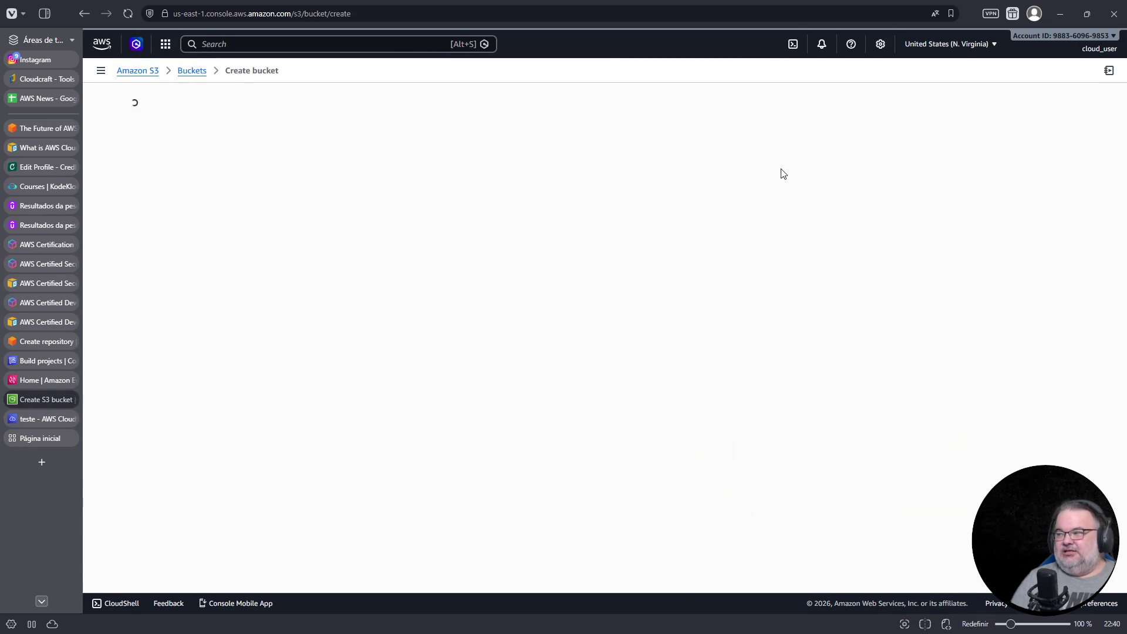
{"action": "scroll", "coordinate": [478, 234], "scroll_direction": "down", "scroll_amount": 3}
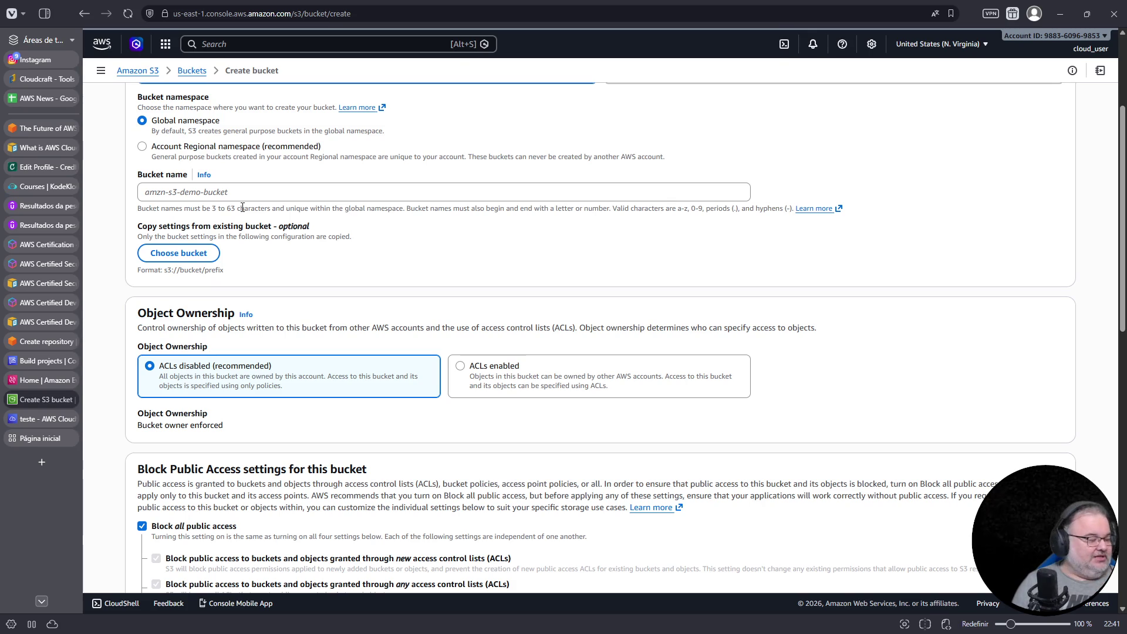
{"action": "scroll", "coordinate": [367, 311], "scroll_direction": "down", "scroll_amount": 10}
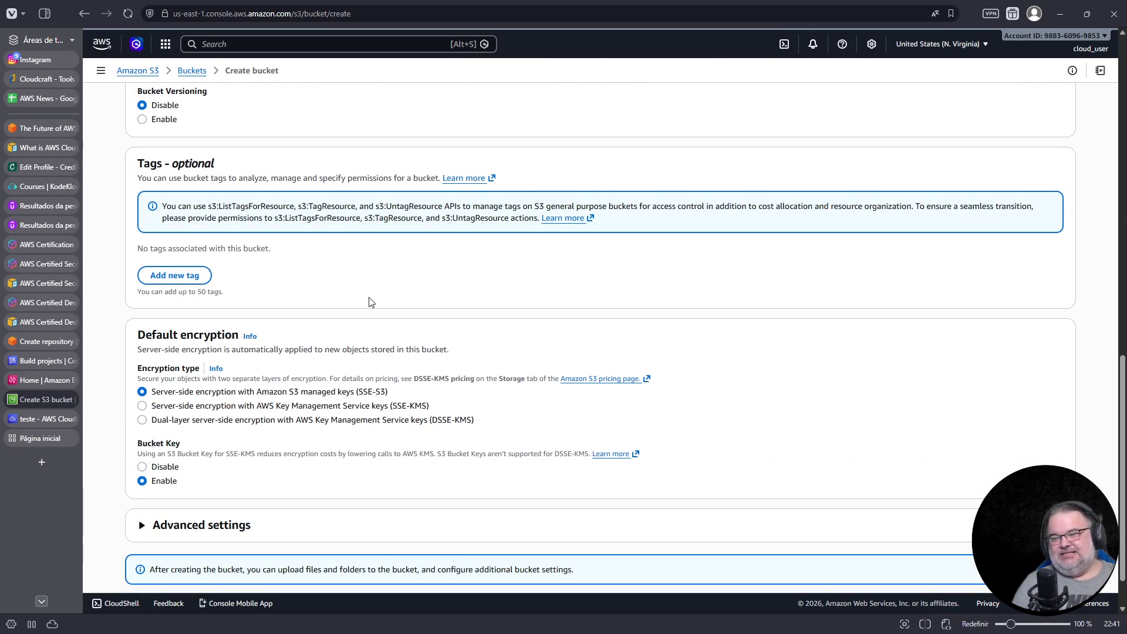
{"action": "scroll", "coordinate": [279, 420], "scroll_direction": "down", "scroll_amount": 1}
{"action": "left_click", "coordinate": [236, 473]}
{"action": "scroll", "coordinate": [350, 395], "scroll_direction": "down", "scroll_amount": 2}
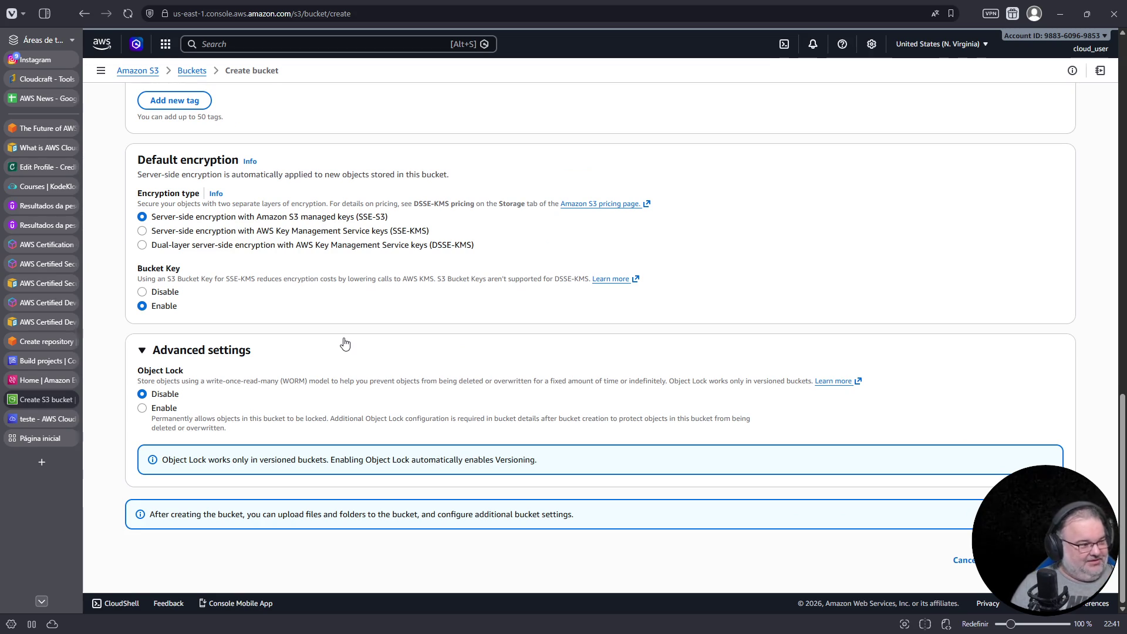
{"action": "scroll", "coordinate": [352, 343], "scroll_direction": "up", "scroll_amount": 15}
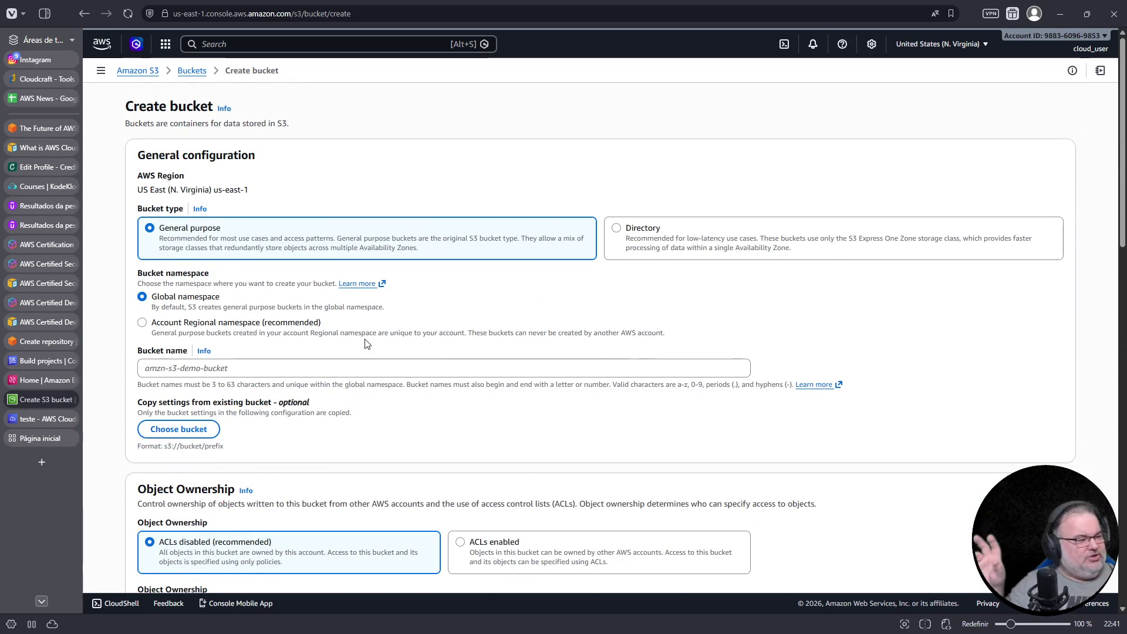
{"action": "left_click", "coordinate": [176, 322]}
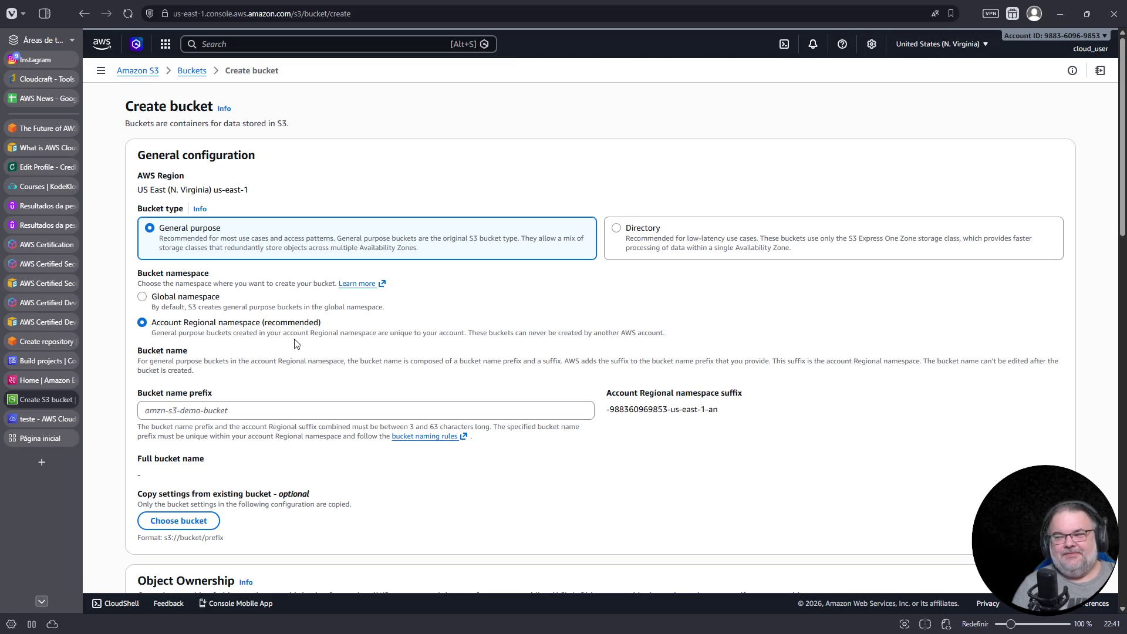
{"action": "left_click_drag", "start_coordinate": [608, 413], "coordinate": [728, 412]}
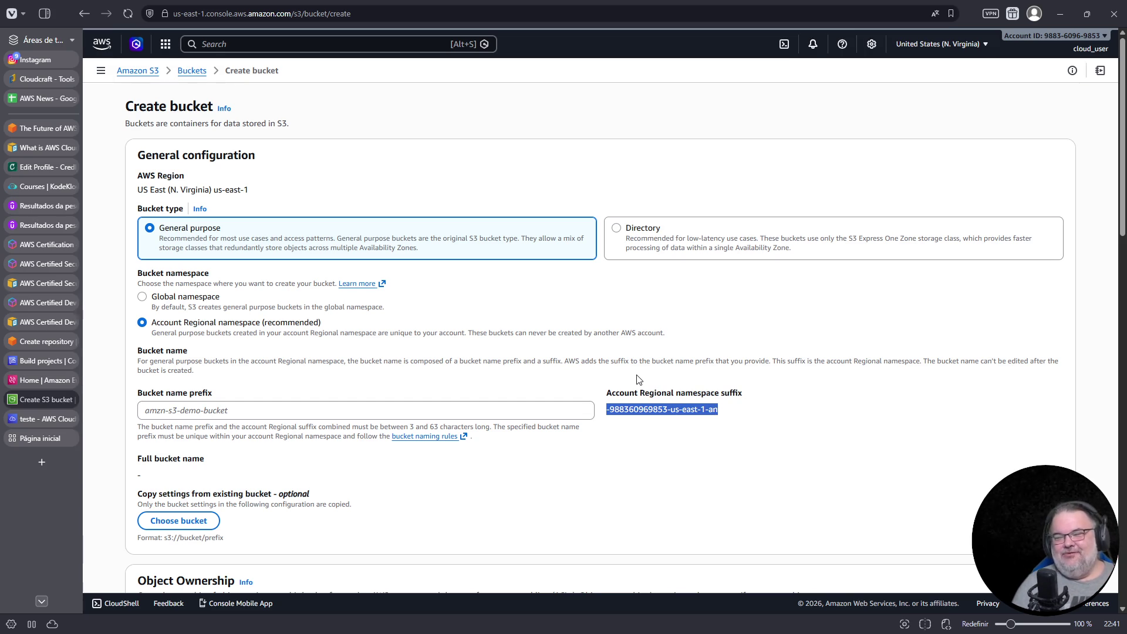
{"action": "left_click", "coordinate": [645, 412]}
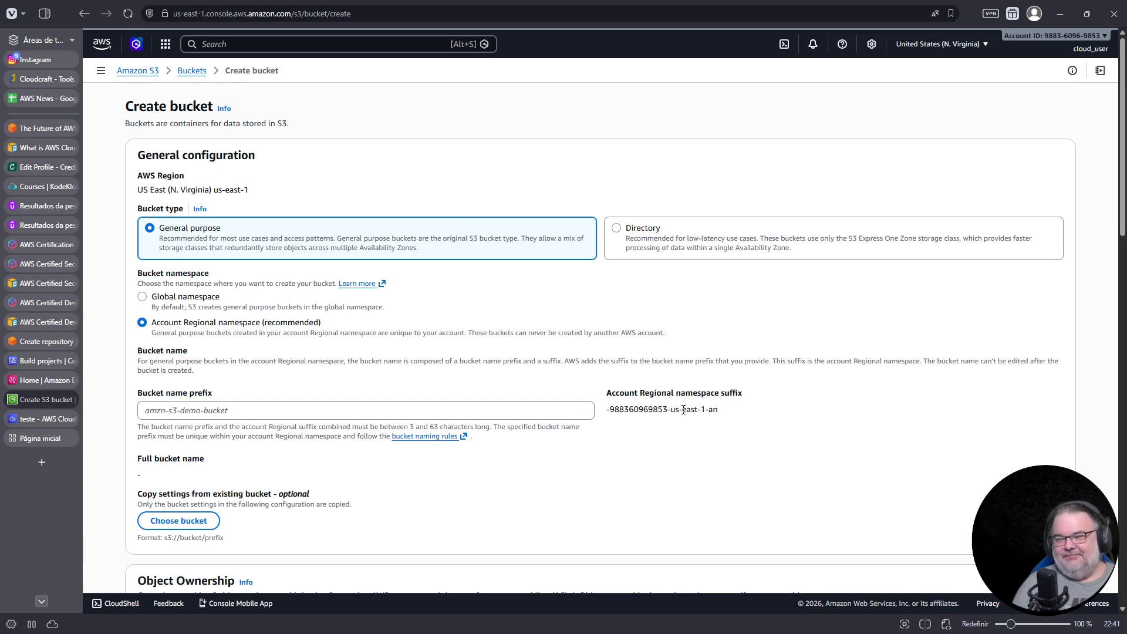
{"action": "left_click_drag", "start_coordinate": [675, 411], "coordinate": [720, 418]}
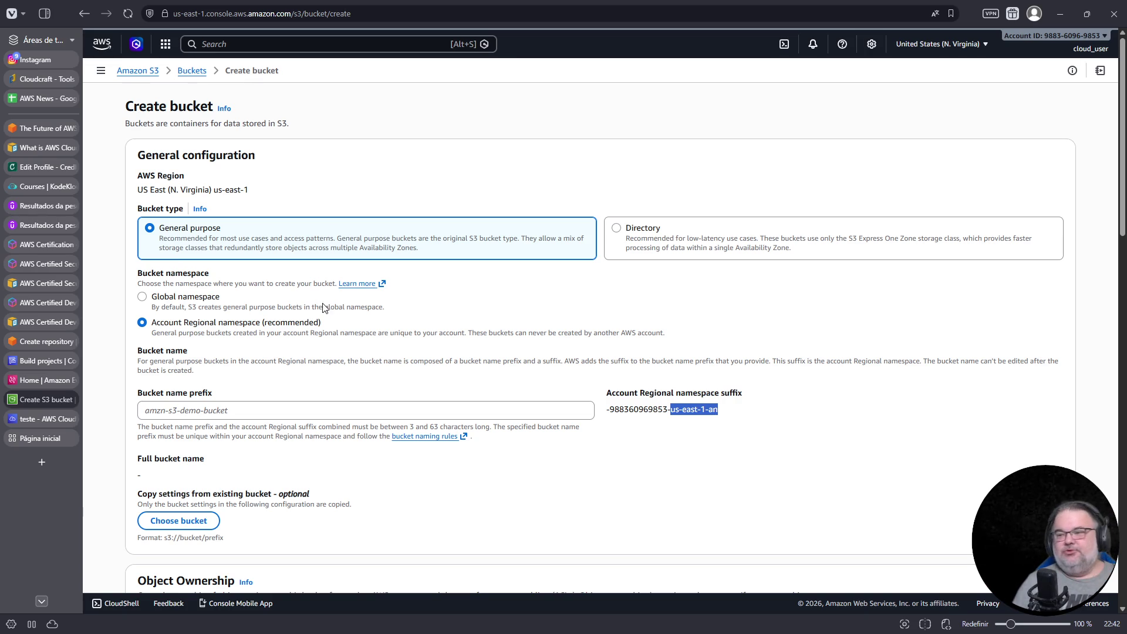
{"action": "left_click", "coordinate": [360, 284]}
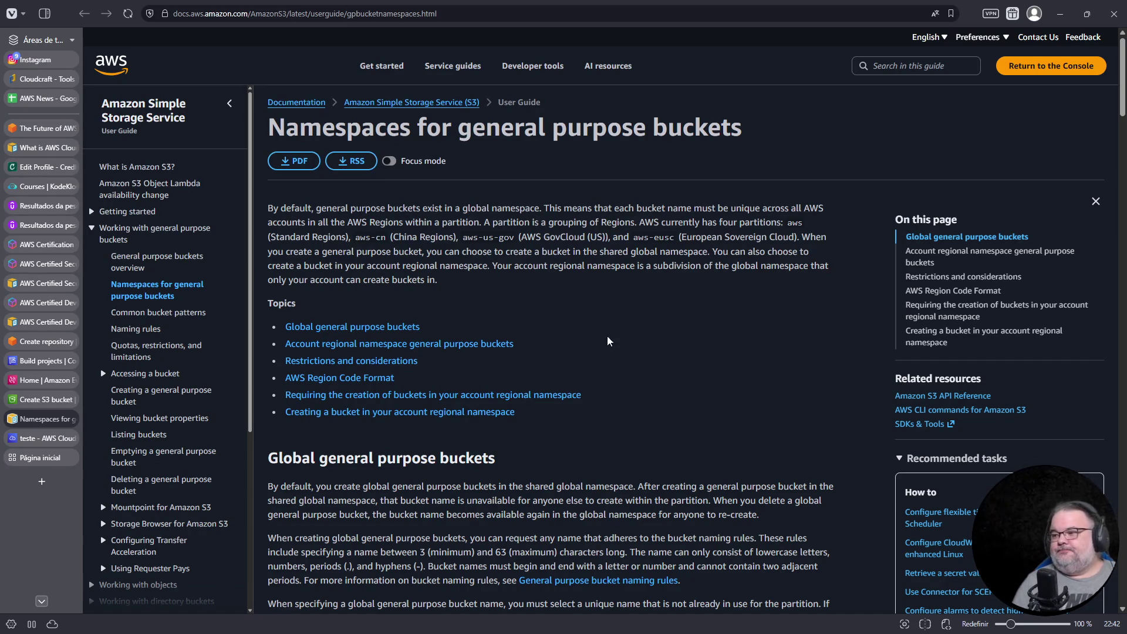
- Read the namespaces guide, highlighting the sentence that defines the account regional namespace
{"action": "scroll", "coordinate": [583, 301], "scroll_direction": "down", "scroll_amount": 1}
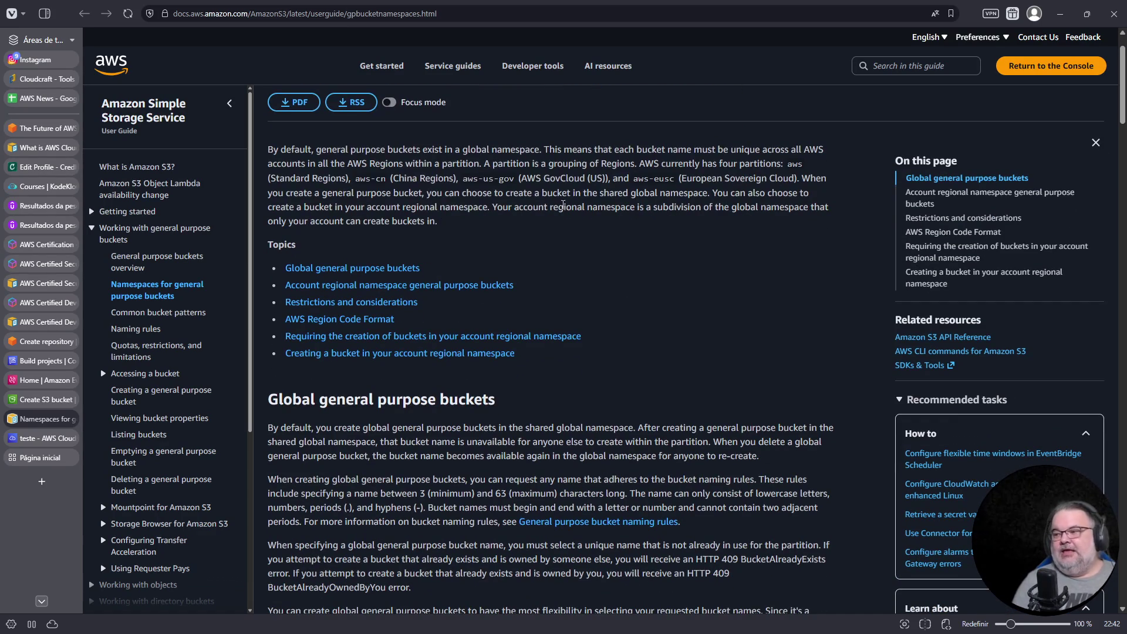
{"action": "mouse_move", "coordinate": [494, 209]}
{"action": "left_mouse_down"}
{"action": "mouse_move", "coordinate": [521, 230]}
{"action": "mouse_move", "coordinate": [596, 210]}
{"action": "mouse_move", "coordinate": [705, 225]}
{"action": "left_mouse_up"}
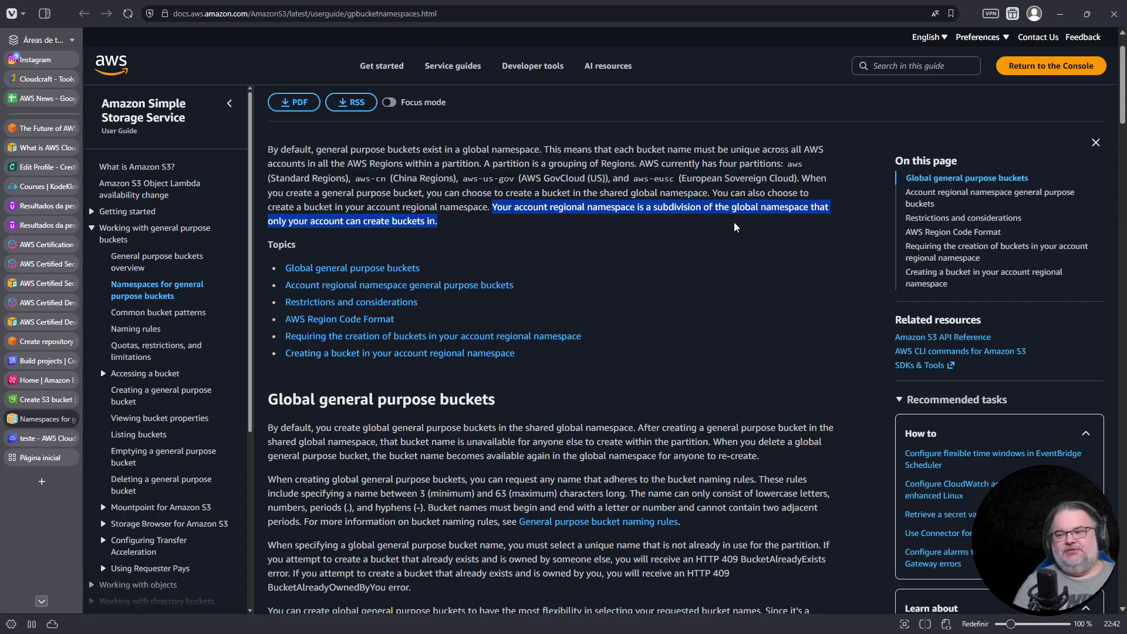
{"action": "scroll", "coordinate": [453, 309], "scroll_direction": "down", "scroll_amount": 2}
{"action": "scroll", "coordinate": [453, 309], "scroll_direction": "down", "scroll_amount": 2}
{"action": "scroll", "coordinate": [453, 309], "scroll_direction": "down", "scroll_amount": 4}
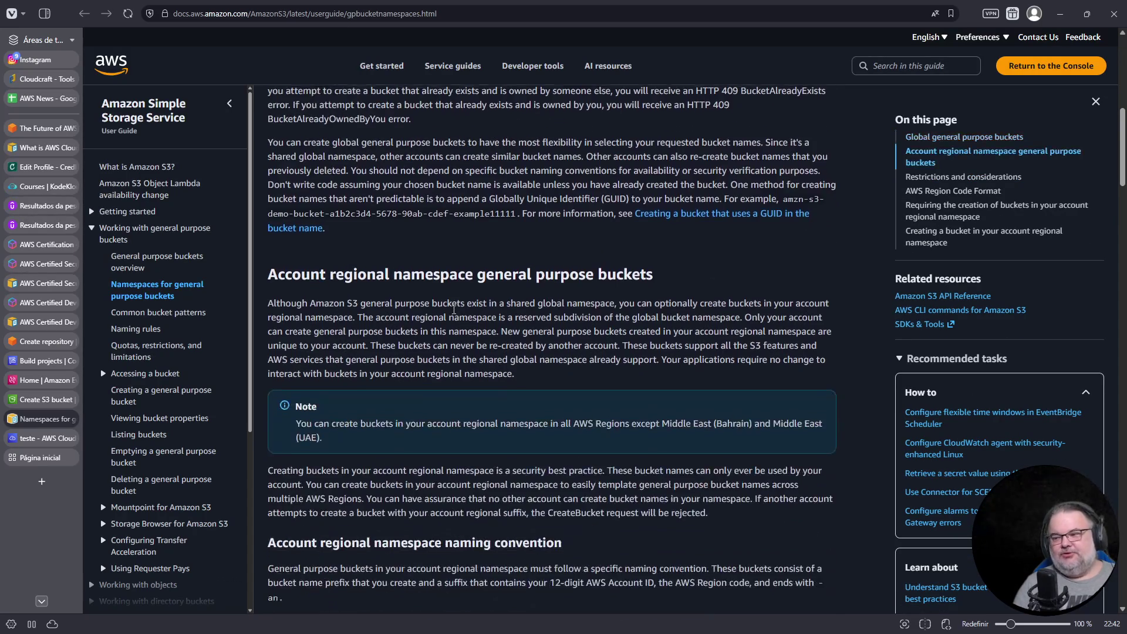
{"action": "scroll", "coordinate": [452, 314], "scroll_direction": "down", "scroll_amount": 6}
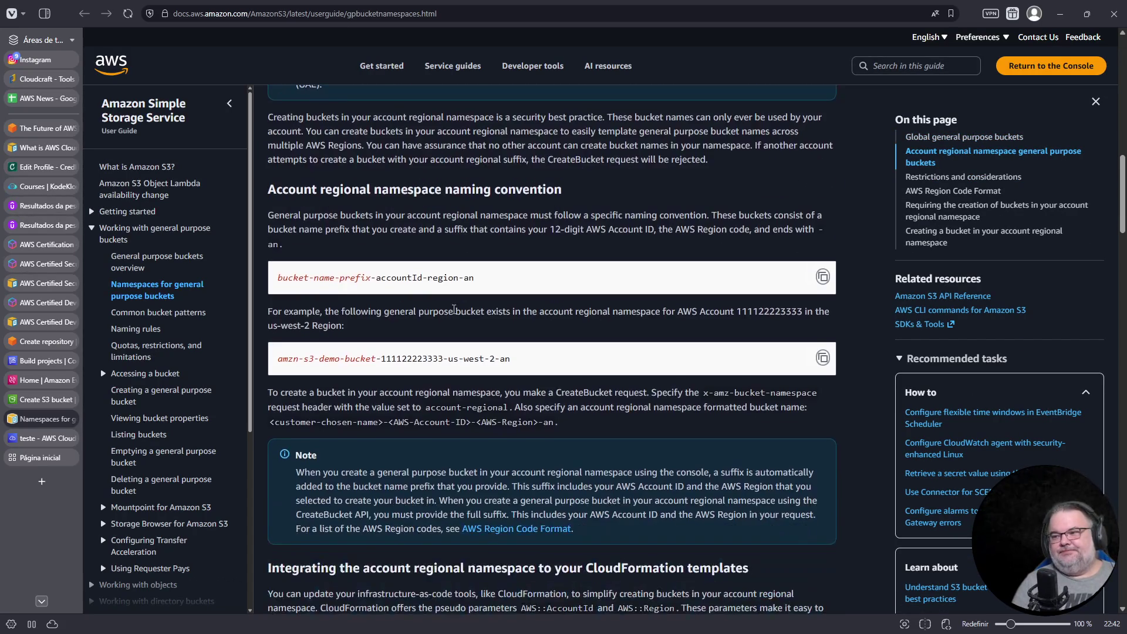
{"action": "scroll", "coordinate": [454, 310], "scroll_direction": "down", "scroll_amount": 5}
{"action": "scroll", "coordinate": [410, 254], "scroll_direction": "up", "scroll_amount": 4}
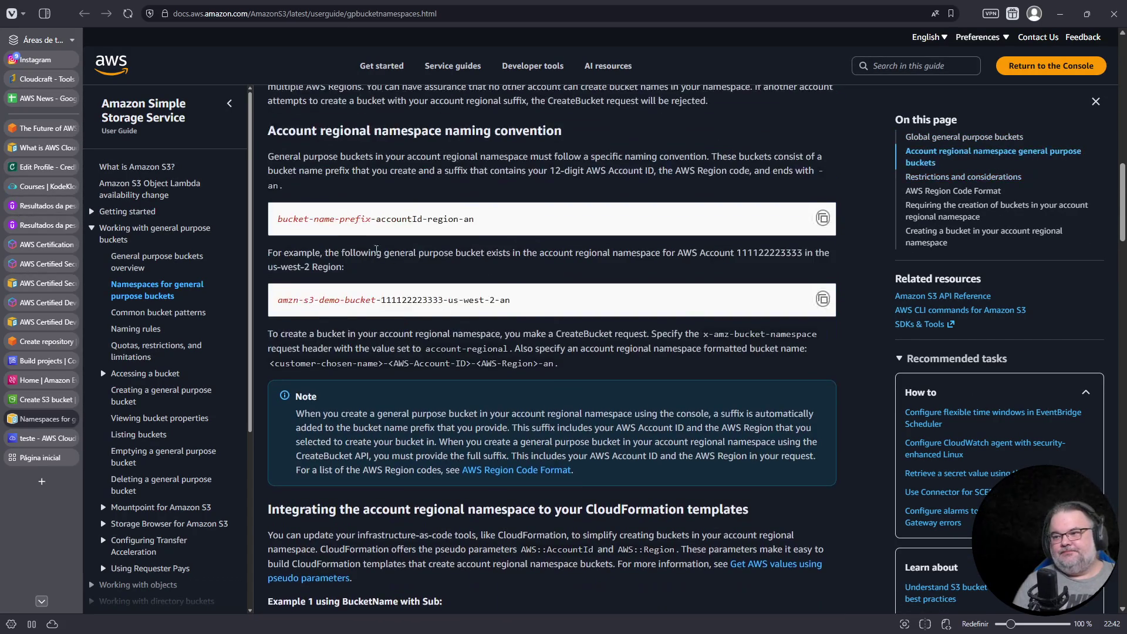
- Select the bucket naming convention pattern and an example bucket name, then read the rest
{"action": "double_click", "coordinate": [354, 219]}
{"action": "triple_click", "coordinate": [354, 219]}
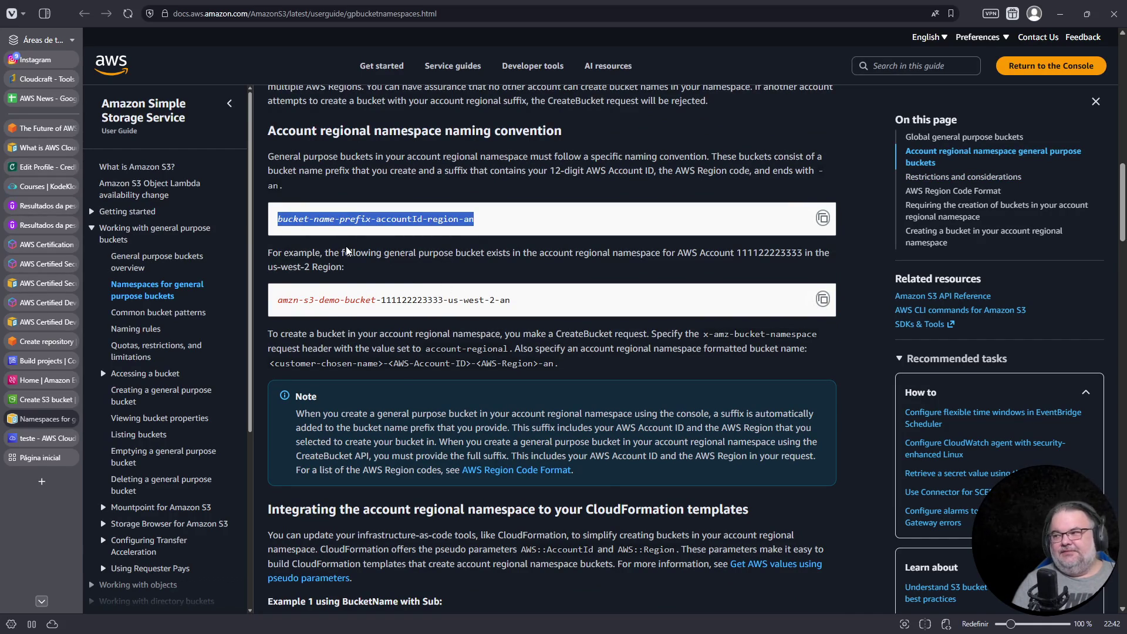
{"action": "scroll", "coordinate": [346, 252], "scroll_direction": "down", "scroll_amount": 2}
{"action": "double_click", "coordinate": [411, 182]}
{"action": "triple_click", "coordinate": [411, 183]}
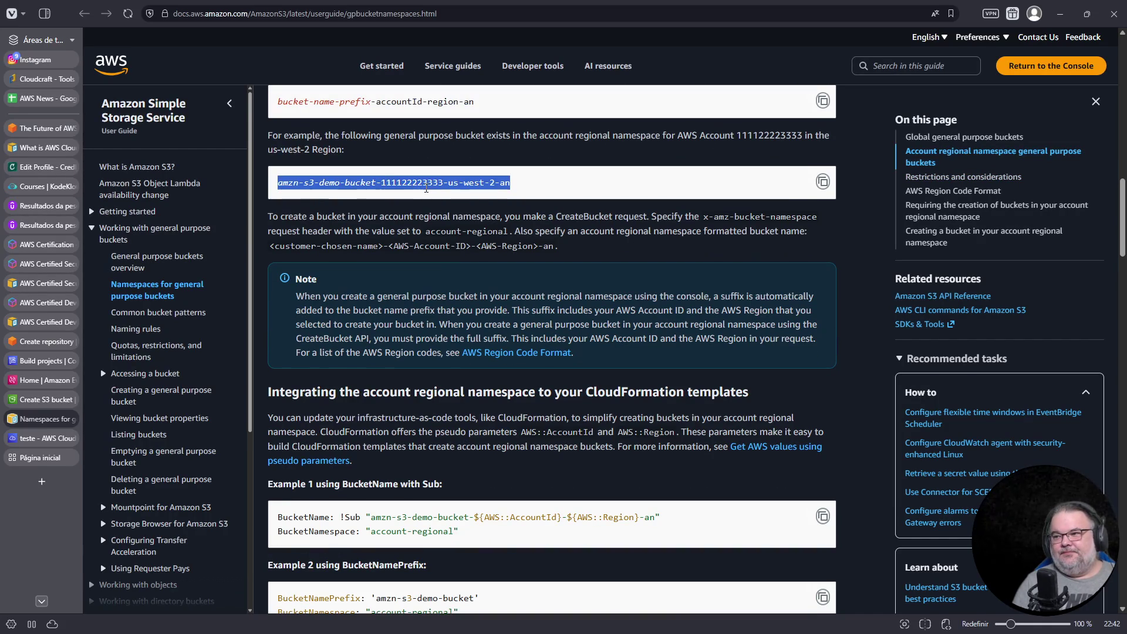
{"action": "scroll", "coordinate": [386, 364], "scroll_direction": "down", "scroll_amount": 4}
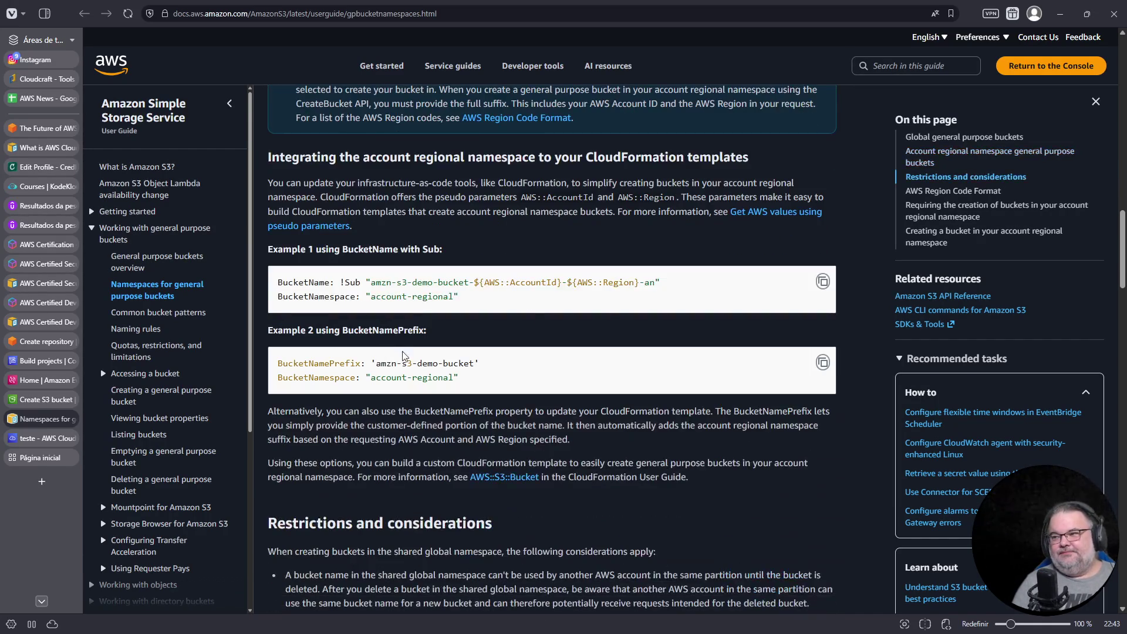
{"action": "scroll", "coordinate": [606, 287], "scroll_direction": "down", "scroll_amount": 7}
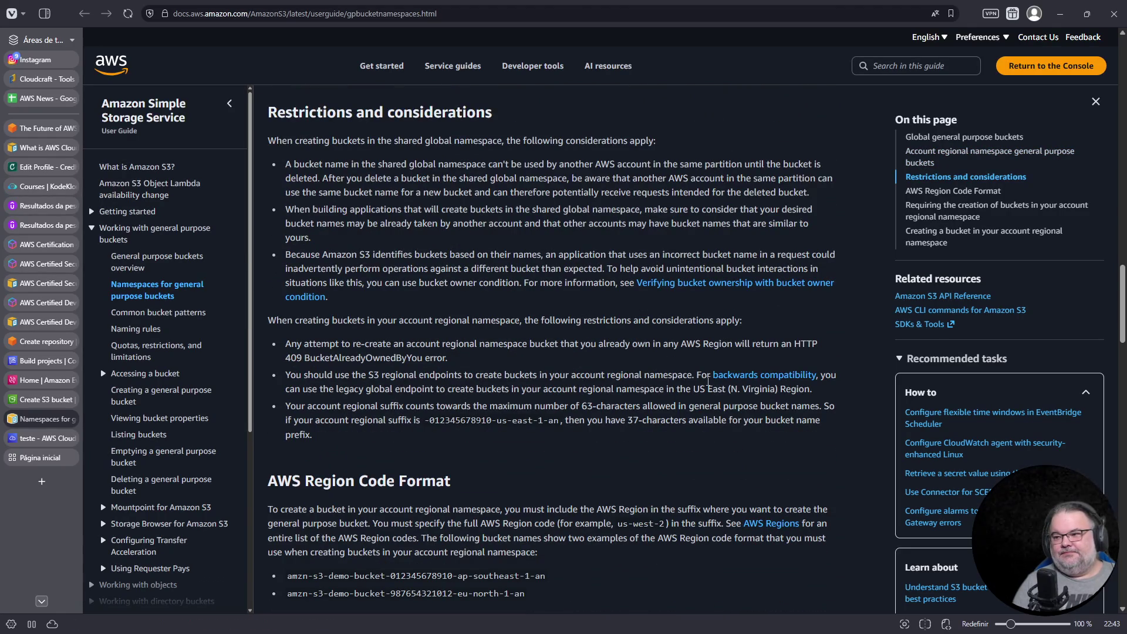
{"action": "scroll", "coordinate": [370, 523], "scroll_direction": "down", "scroll_amount": 8}
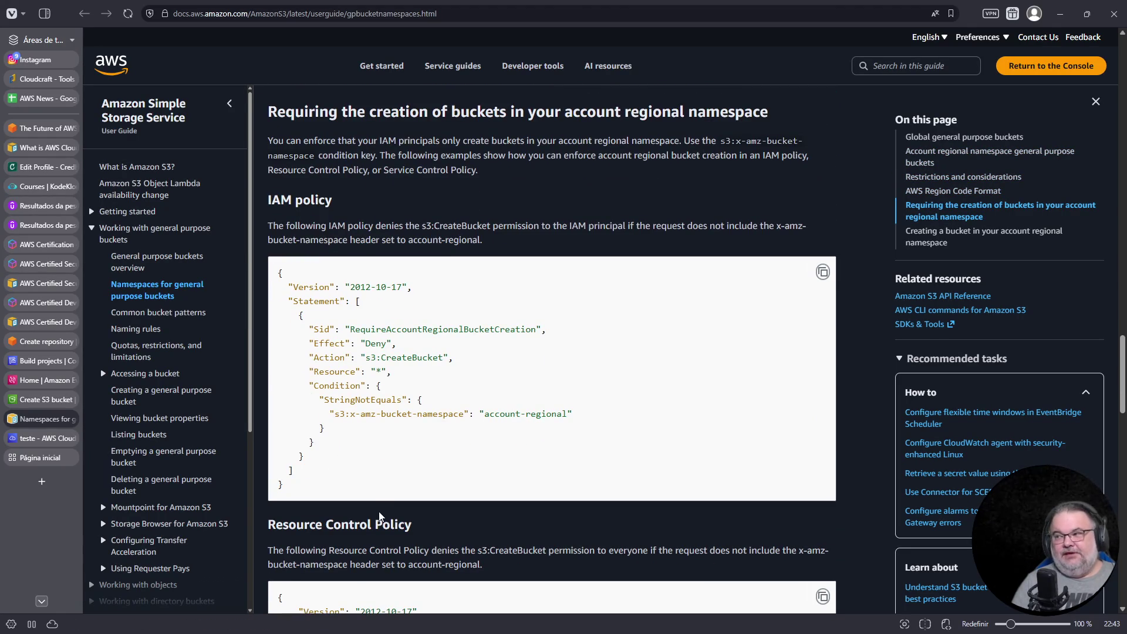
{"action": "scroll", "coordinate": [460, 225], "scroll_direction": "up", "scroll_amount": 13}
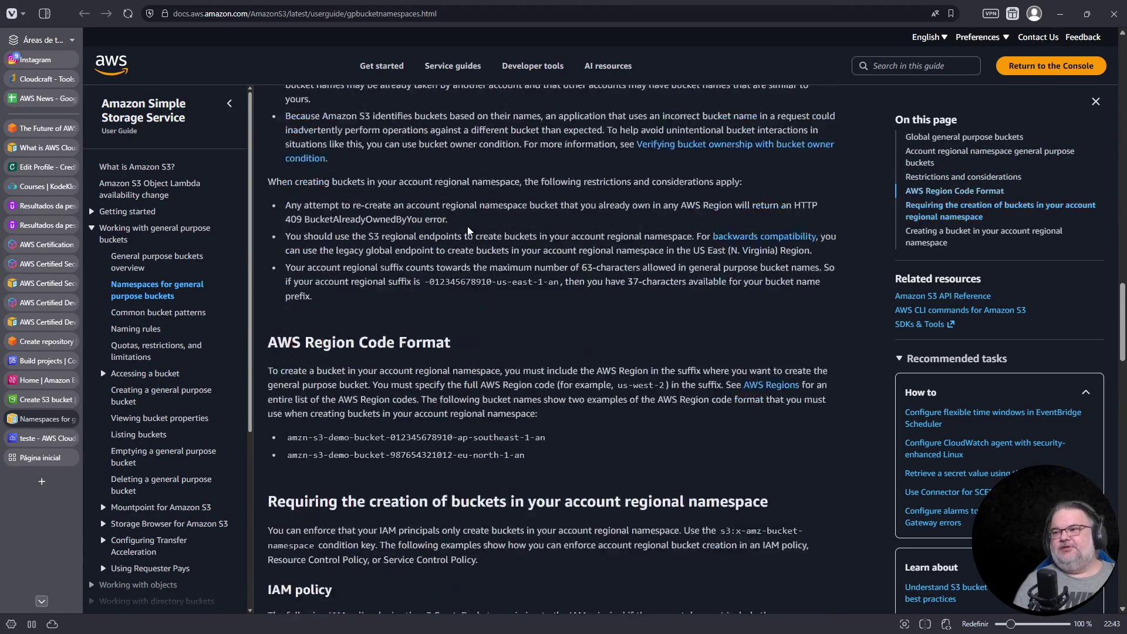
{"action": "scroll", "coordinate": [460, 225], "scroll_direction": "up", "scroll_amount": 20}
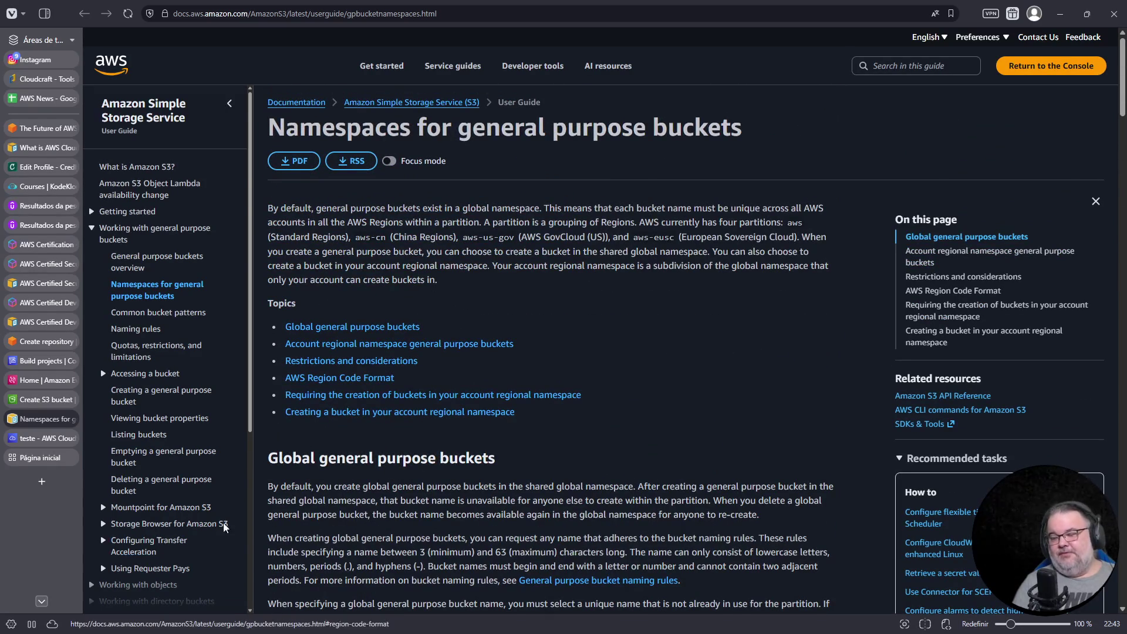
{"action": "scroll", "coordinate": [165, 596], "scroll_direction": "down", "scroll_amount": 3}
{"action": "scroll", "coordinate": [165, 597], "scroll_direction": "down", "scroll_amount": 3}
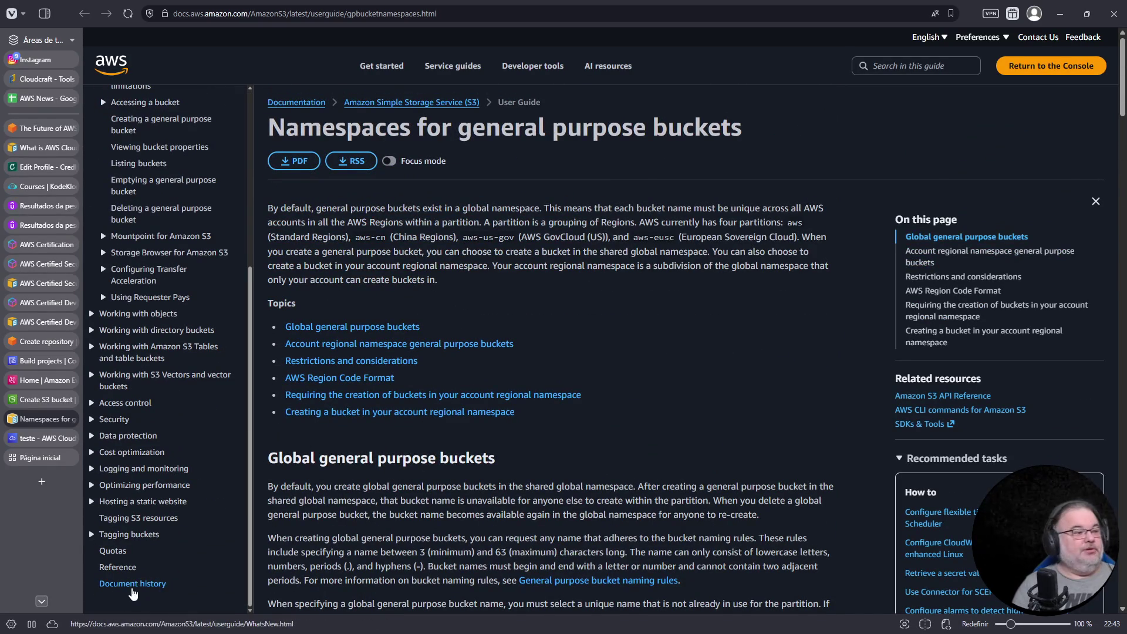
- Open the S3 User Guide Document history and search the page for 'namespace'
{"action": "left_click", "coordinate": [132, 590]}
{"action": "key", "text": "ctrl+f"}
{"action": "type", "text": "names"}
{"action": "key", "text": "ctrl+a"}
{"action": "type", "text": "g"}
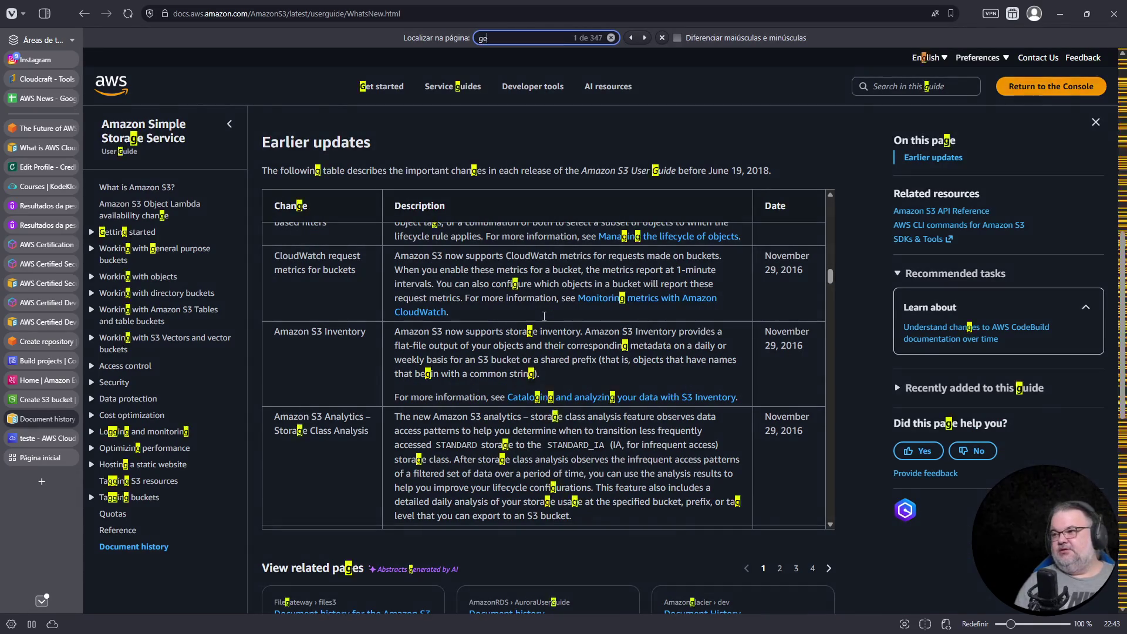
{"action": "key", "text": "BackSpace"}
{"action": "type", "text": "nmam"}
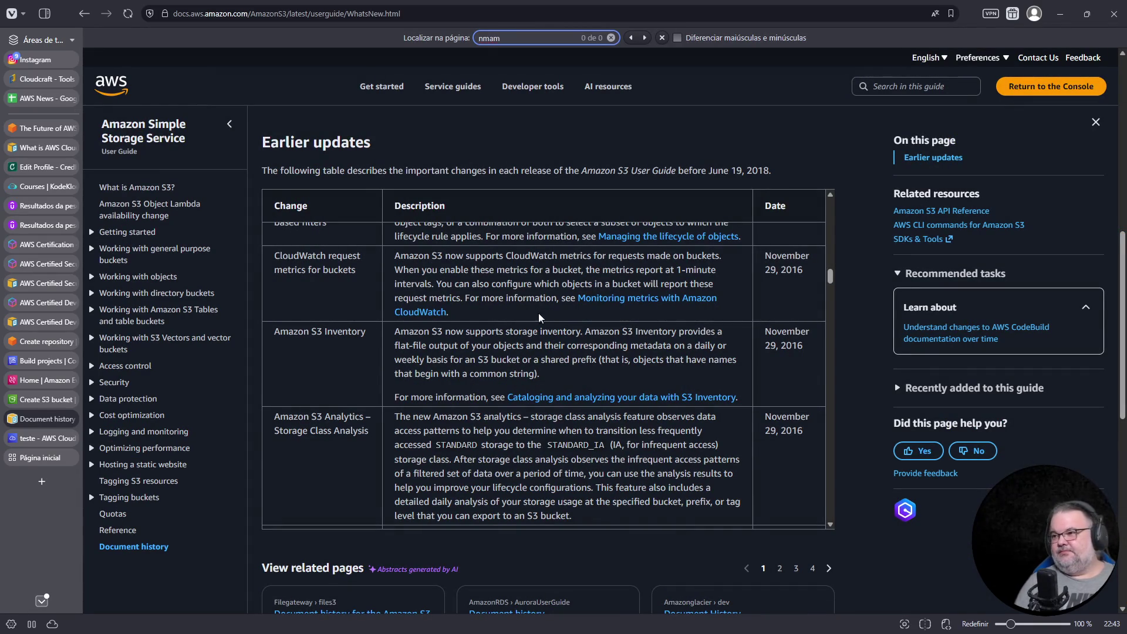
{"action": "key", "text": "BackSpace"}
{"action": "key", "text": "BackSpace"}
{"action": "key", "text": "BackSpace"}
{"action": "type", "text": "namespace"}
{"action": "key", "text": "ctrl+a"}
- Scroll through the document history updates table
{"action": "scroll", "coordinate": [519, 335], "scroll_direction": "down", "scroll_amount": 8}
{"action": "scroll", "coordinate": [777, 551], "scroll_direction": "up", "scroll_amount": 2}
{"action": "scroll", "coordinate": [775, 511], "scroll_direction": "up", "scroll_amount": 10}
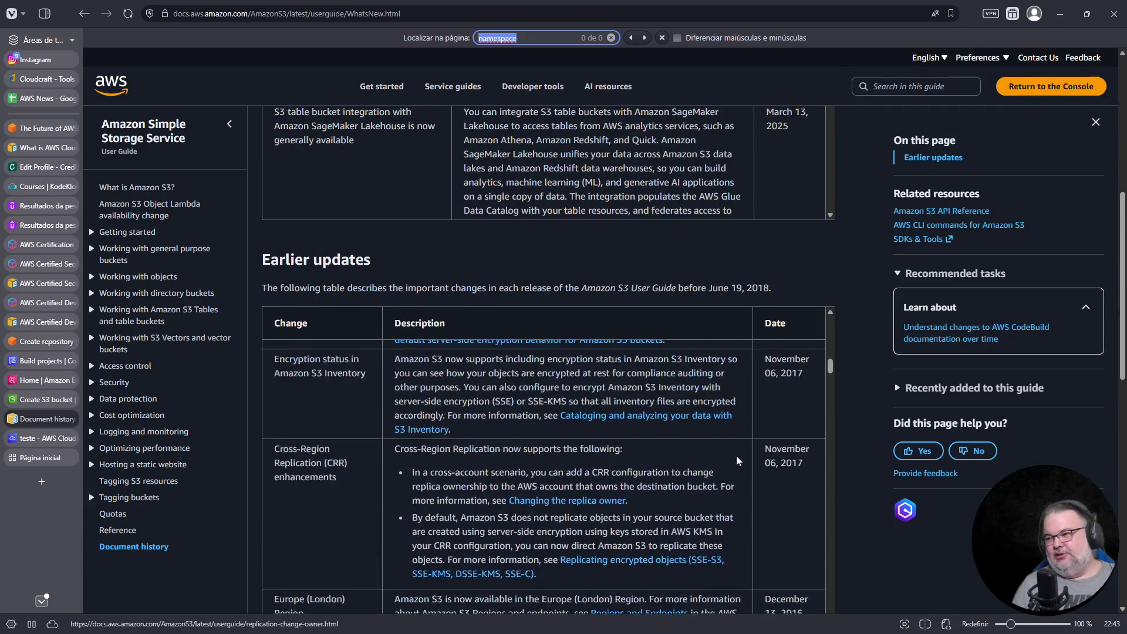
{"action": "scroll", "coordinate": [753, 334], "scroll_direction": "up", "scroll_amount": 10}
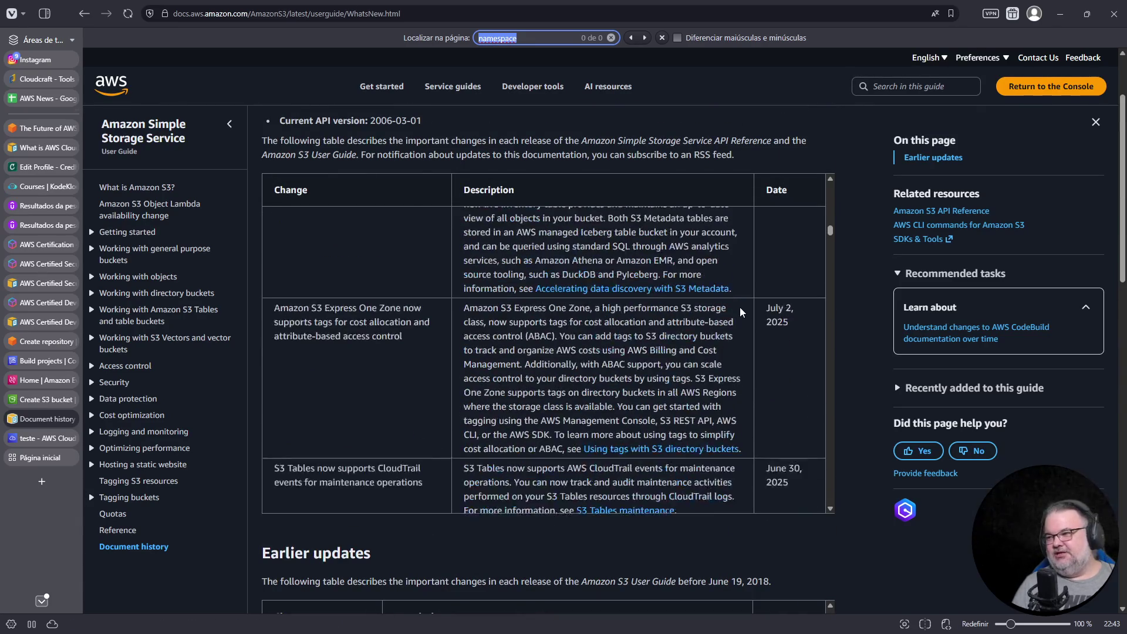
{"action": "scroll", "coordinate": [749, 320], "scroll_direction": "up", "scroll_amount": 5}
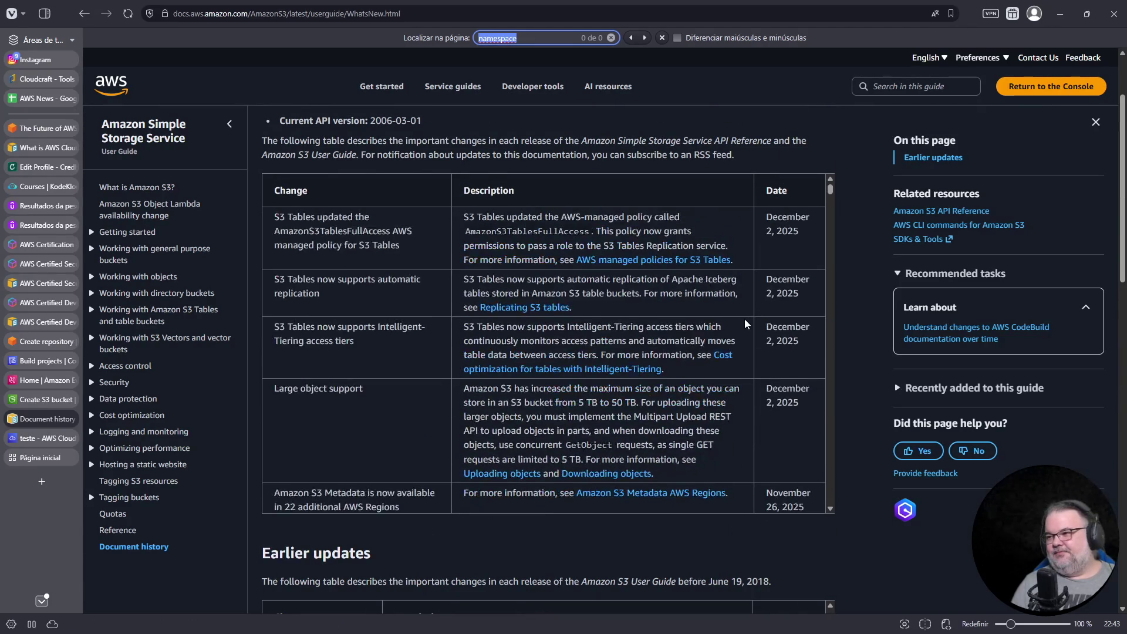
{"action": "left_click", "coordinate": [451, 16]}
- Search 'announcement s3 namespaces general purpose' and open AWS's account regional namespaces announcement
{"action": "type", "text": "ann"}
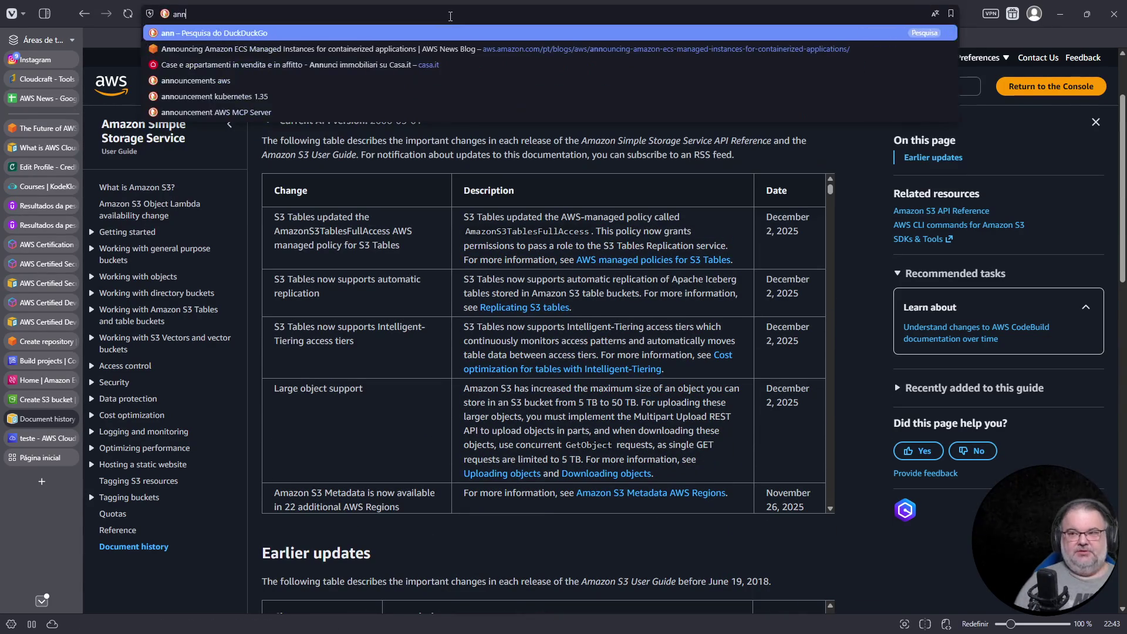
{"action": "type", "text": "ouncement"}
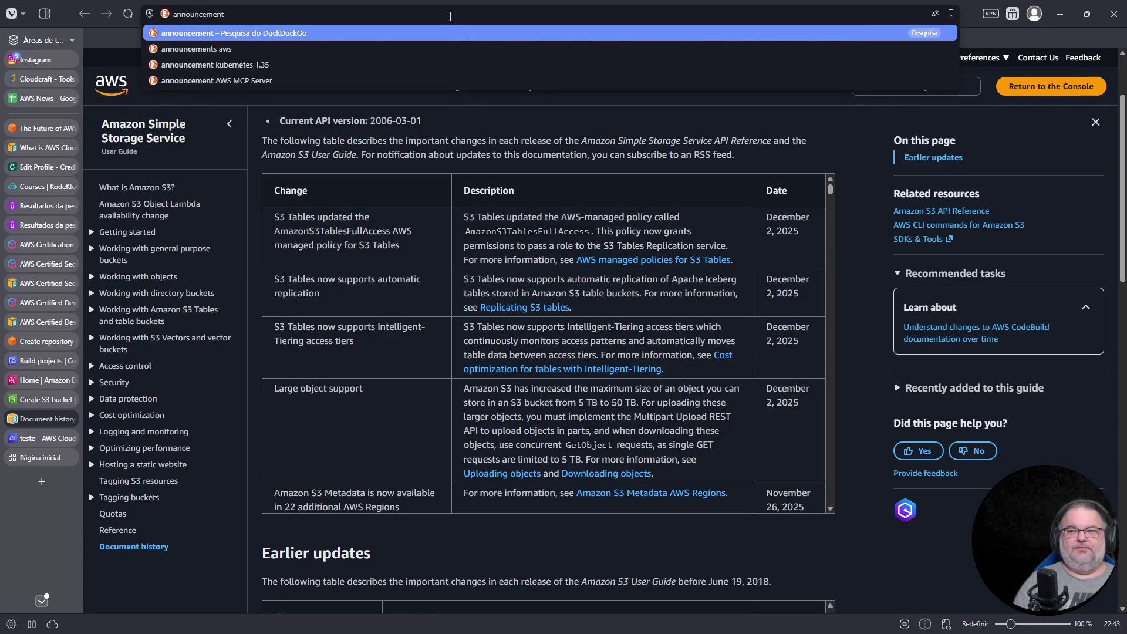
{"action": "type", "text": " s3 namespaces general purpose"}
{"action": "key", "text": "Return"}
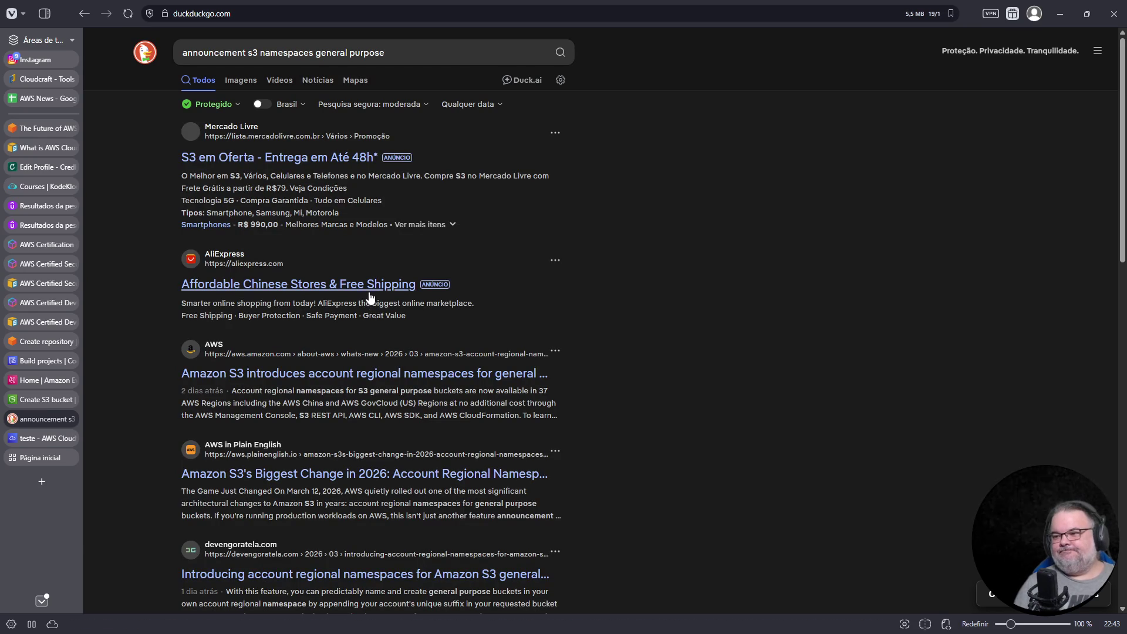
{"action": "left_click", "coordinate": [368, 376]}
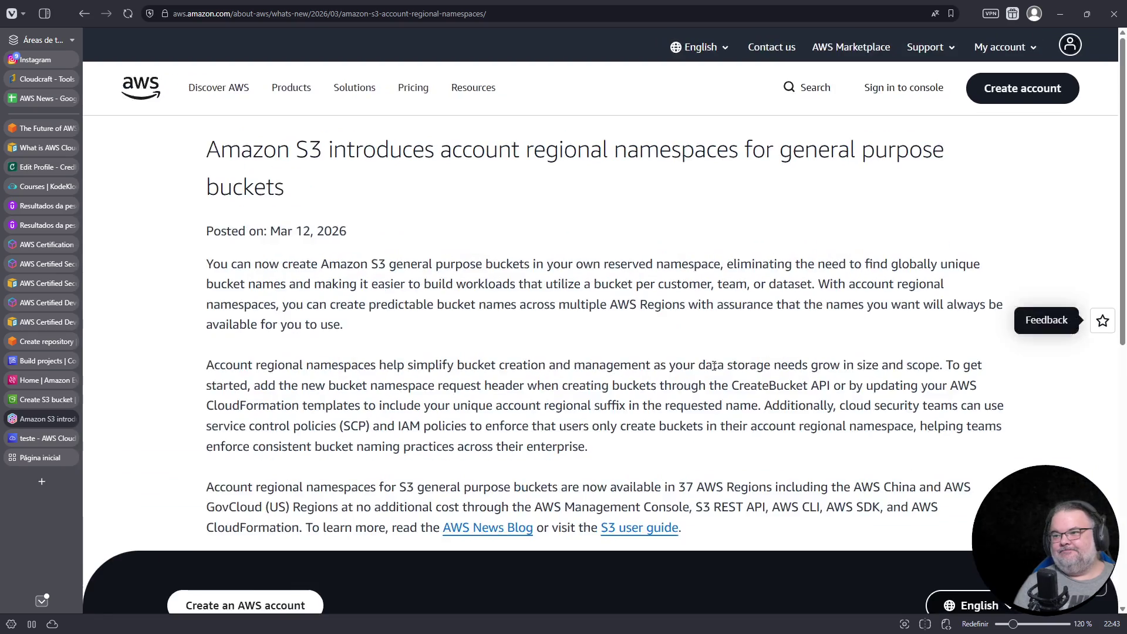
- Zoom in on the What's New announcement, read it, and follow its AWS News Blog link
{"action": "key", "text": "ctrl+plus"}
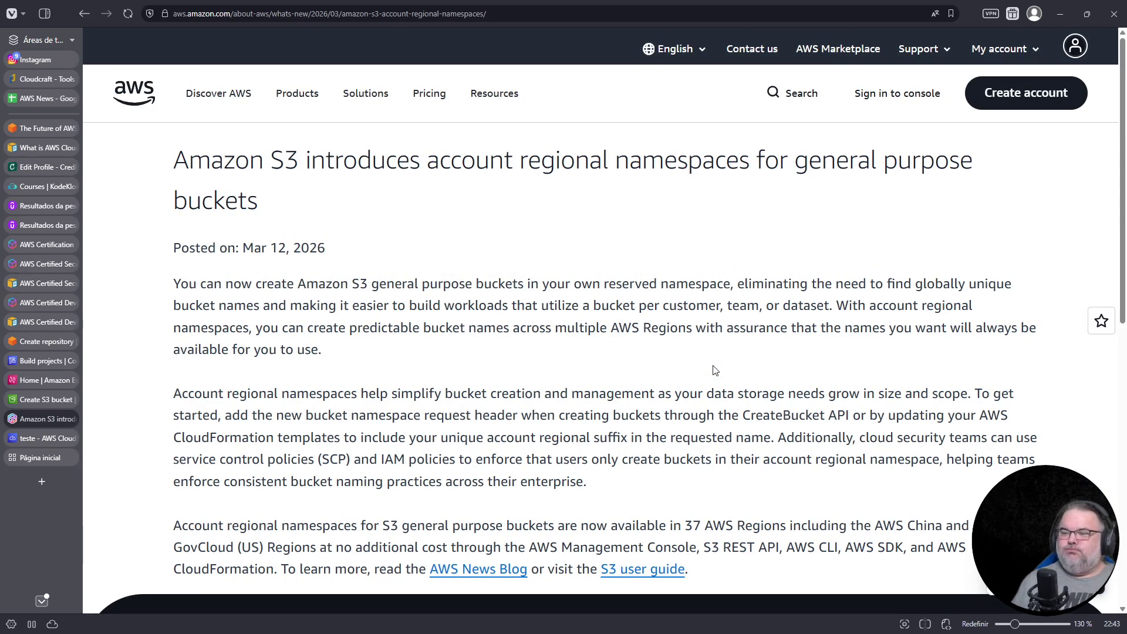
{"action": "scroll", "coordinate": [715, 370], "scroll_direction": "down", "scroll_amount": 3}
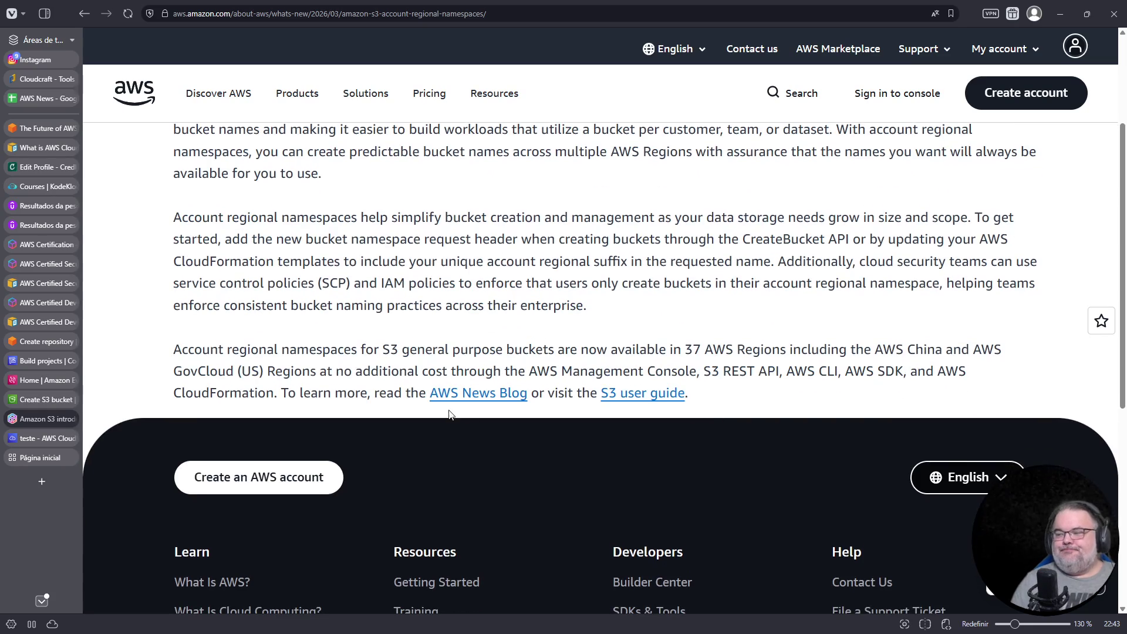
{"action": "left_click", "coordinate": [461, 399]}
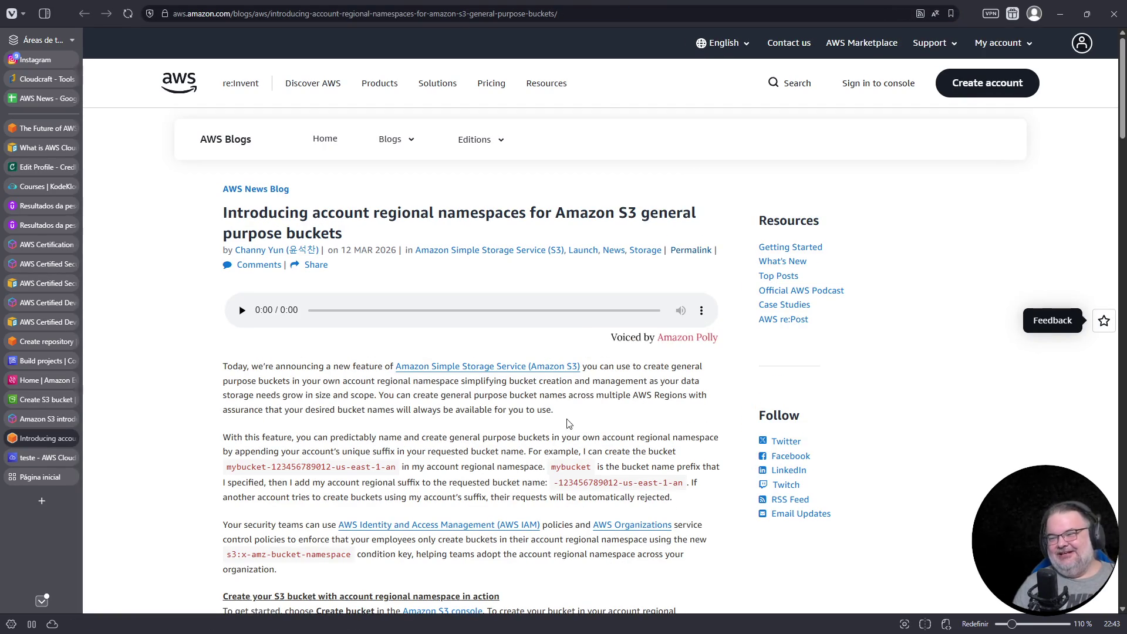
- Read the namespaces blog post, highlight the --bucket-namespace CLI option, then close the post
{"action": "scroll", "coordinate": [520, 447], "scroll_direction": "up", "scroll_amount": 2}
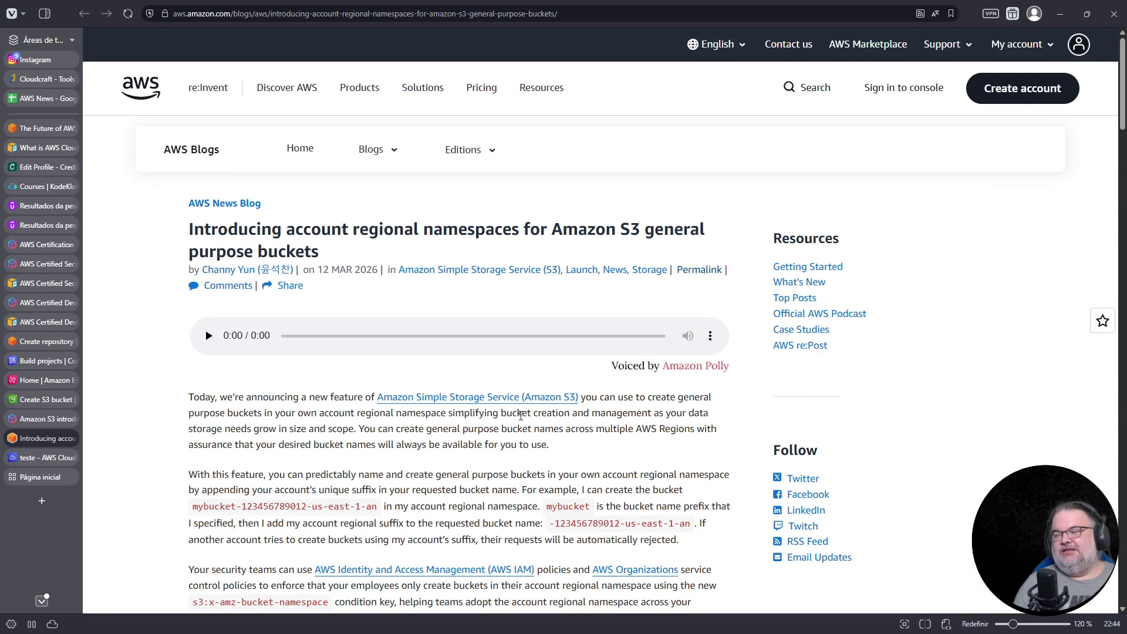
{"action": "scroll", "coordinate": [511, 416], "scroll_direction": "down", "scroll_amount": 1}
{"action": "scroll", "coordinate": [520, 414], "scroll_direction": "up", "scroll_amount": 1}
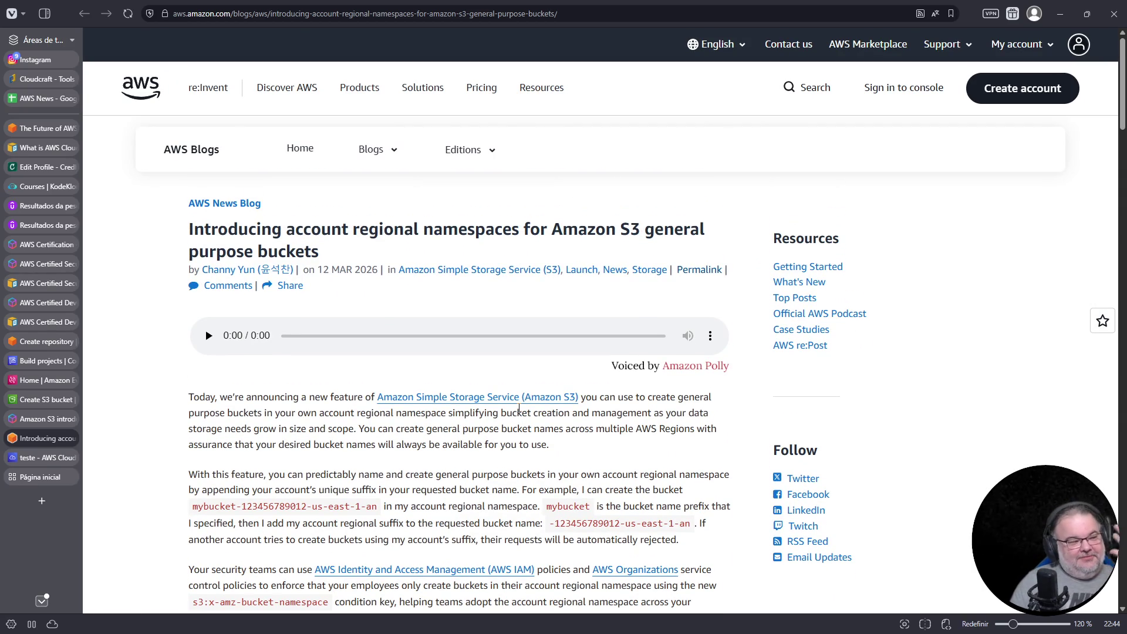
{"action": "scroll", "coordinate": [519, 409], "scroll_direction": "down", "scroll_amount": 2}
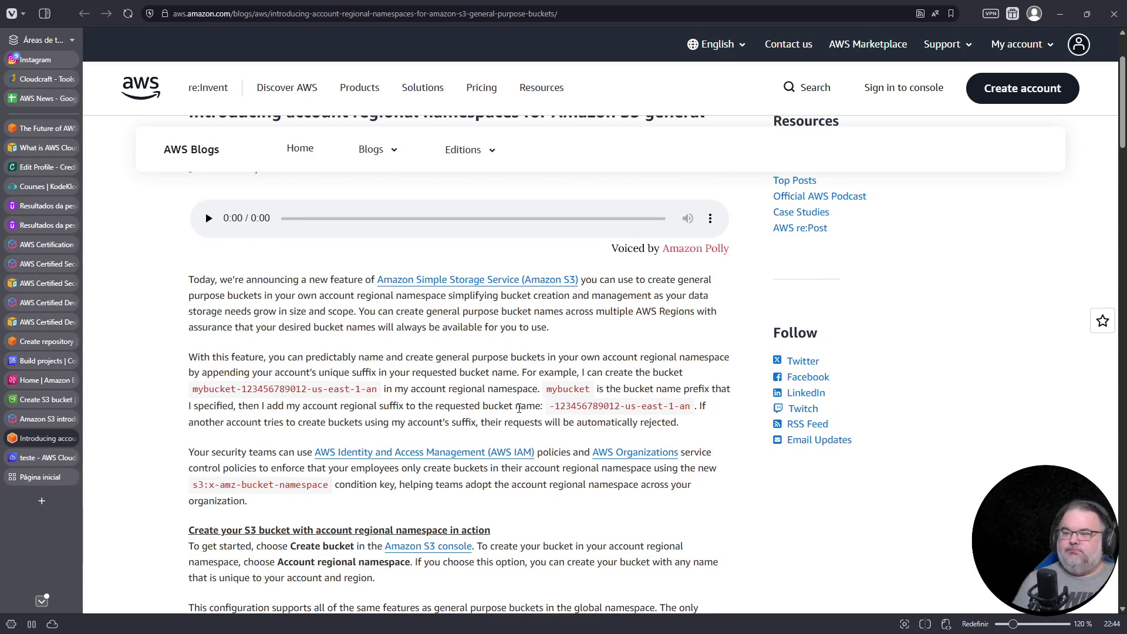
{"action": "scroll", "coordinate": [519, 409], "scroll_direction": "down", "scroll_amount": 10}
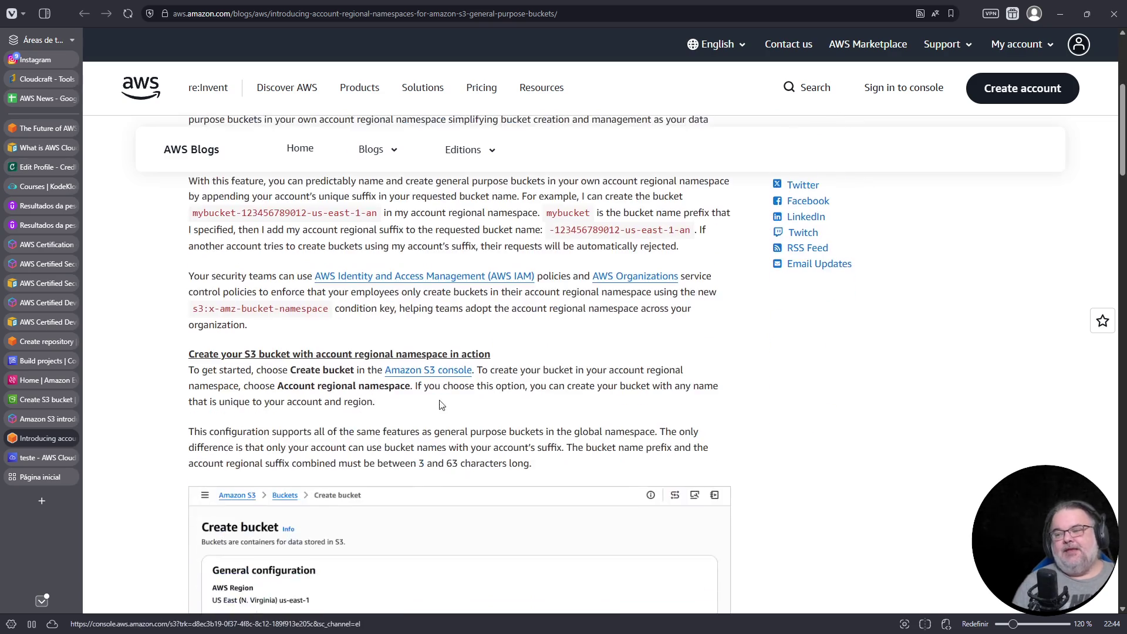
{"action": "scroll", "coordinate": [440, 389], "scroll_direction": "down", "scroll_amount": 7}
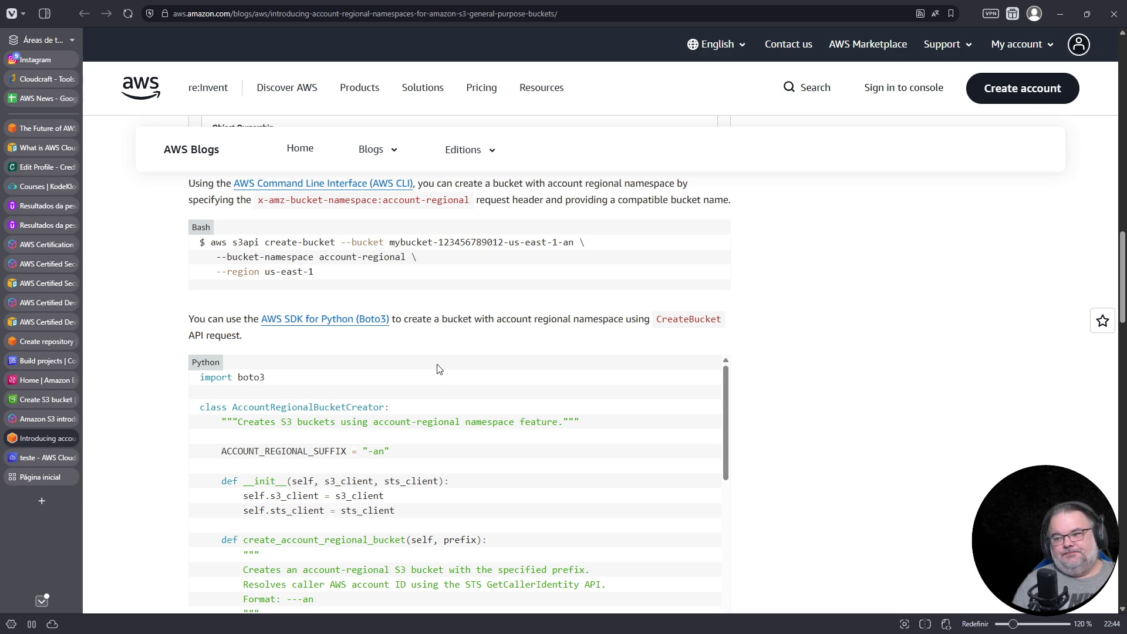
{"action": "left_click_drag", "start_coordinate": [210, 256], "coordinate": [412, 257]}
{"action": "scroll", "coordinate": [372, 470], "scroll_direction": "down", "scroll_amount": 5}
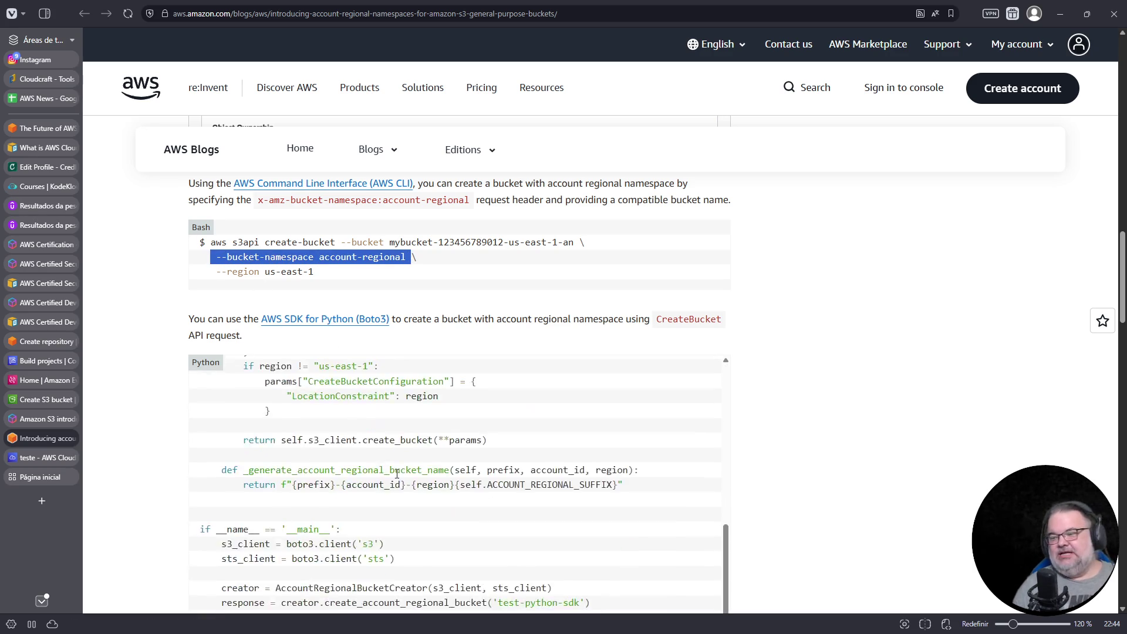
{"action": "scroll", "coordinate": [825, 491], "scroll_direction": "down", "scroll_amount": 10}
{"action": "scroll", "coordinate": [828, 491], "scroll_direction": "up", "scroll_amount": 3}
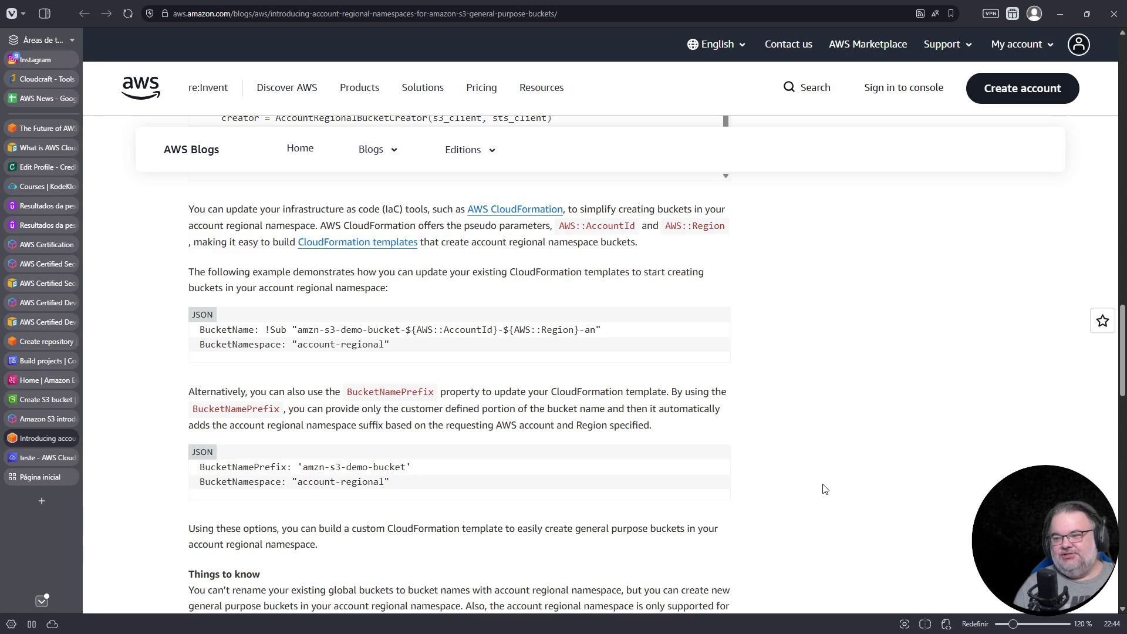
{"action": "scroll", "coordinate": [812, 478], "scroll_direction": "down", "scroll_amount": 6}
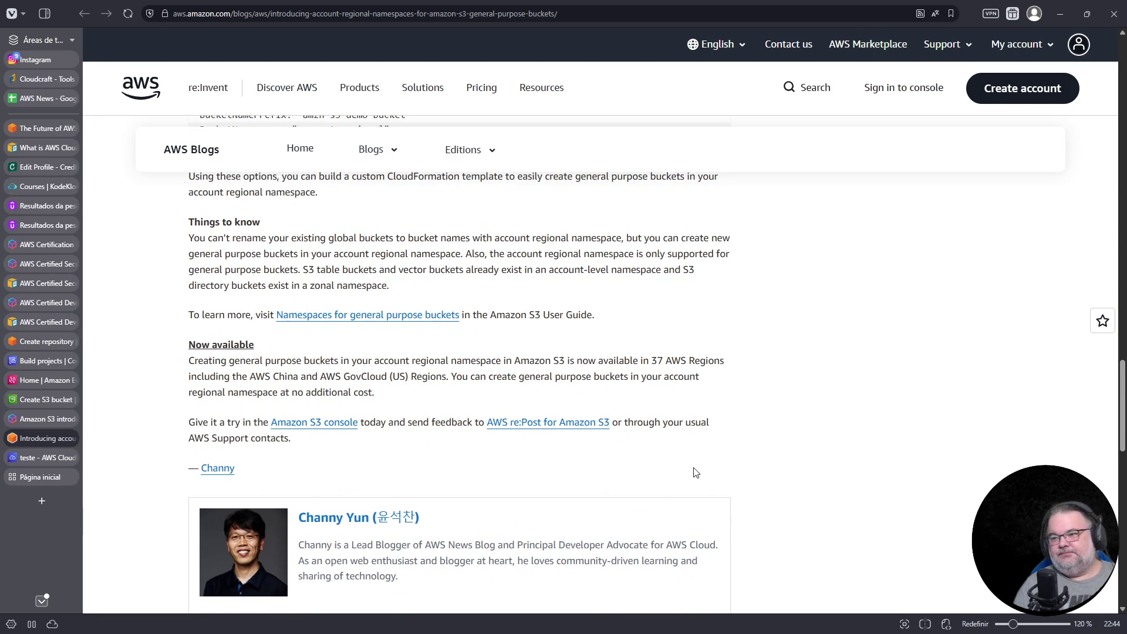
{"action": "left_click", "coordinate": [71, 439]}
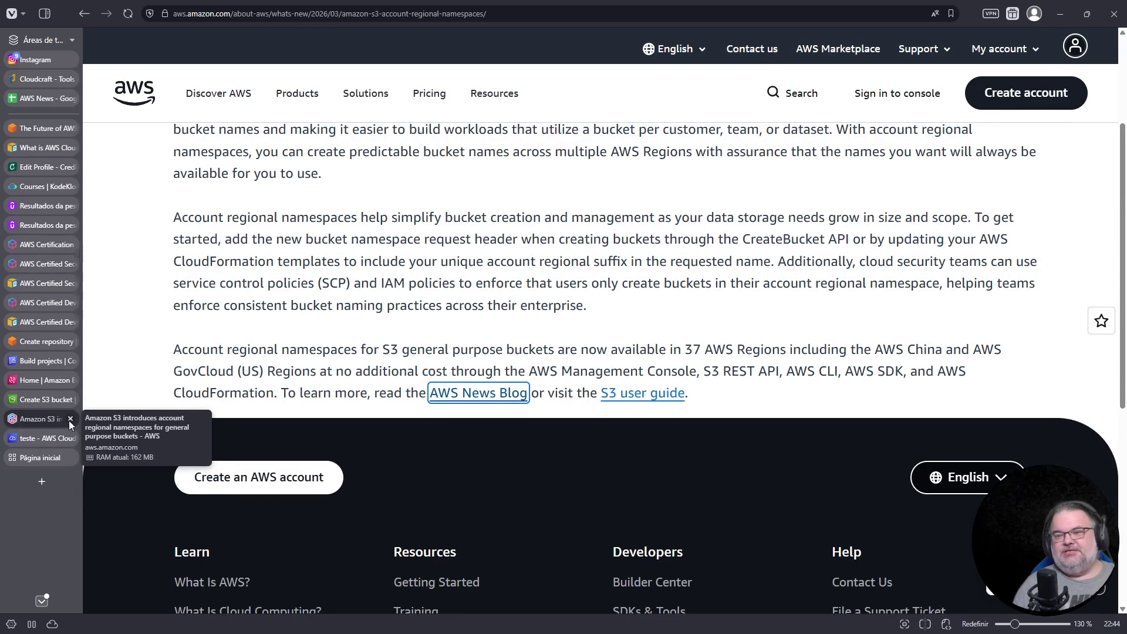
- Close the What's New page and try creating the bucket without a name
{"action": "left_click", "coordinate": [71, 419]}
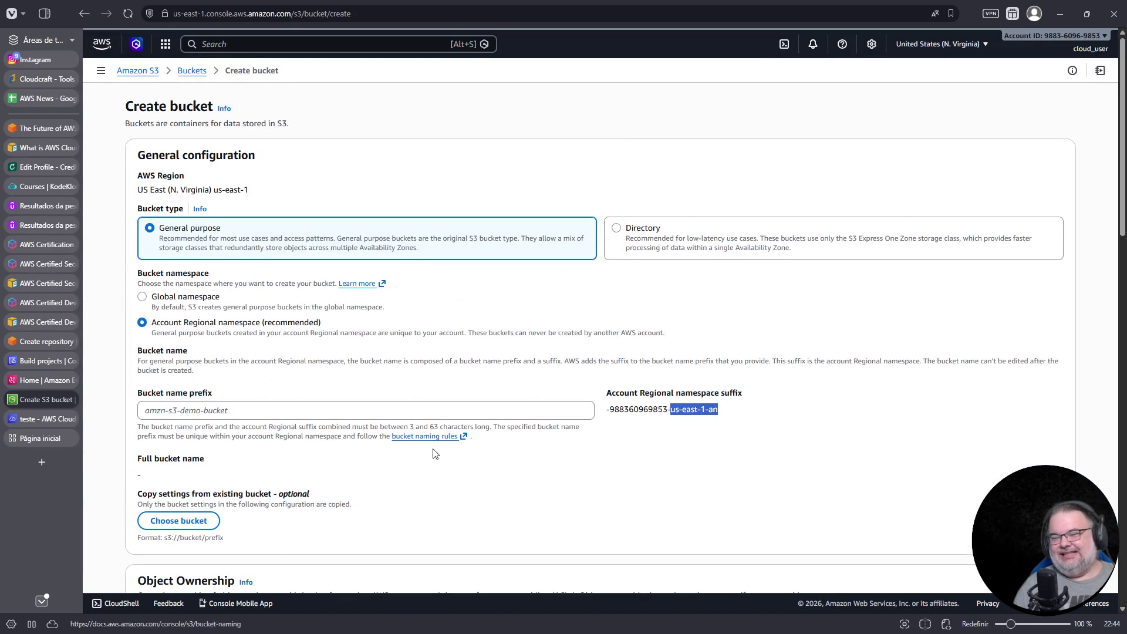
{"action": "scroll", "coordinate": [438, 455], "scroll_direction": "down", "scroll_amount": 8}
{"action": "scroll", "coordinate": [434, 453], "scroll_direction": "up", "scroll_amount": 3}
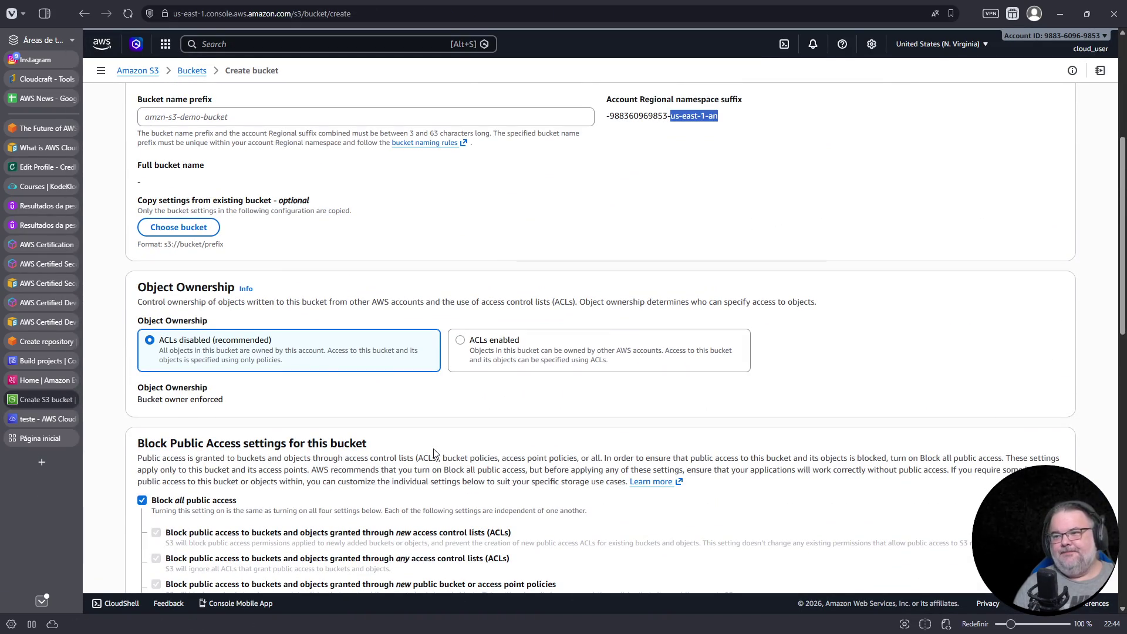
{"action": "scroll", "coordinate": [447, 458], "scroll_direction": "up", "scroll_amount": 5}
{"action": "scroll", "coordinate": [602, 479], "scroll_direction": "down", "scroll_amount": 3}
{"action": "scroll", "coordinate": [806, 509], "scroll_direction": "down", "scroll_amount": 15}
{"action": "left_click", "coordinate": [1039, 559]}
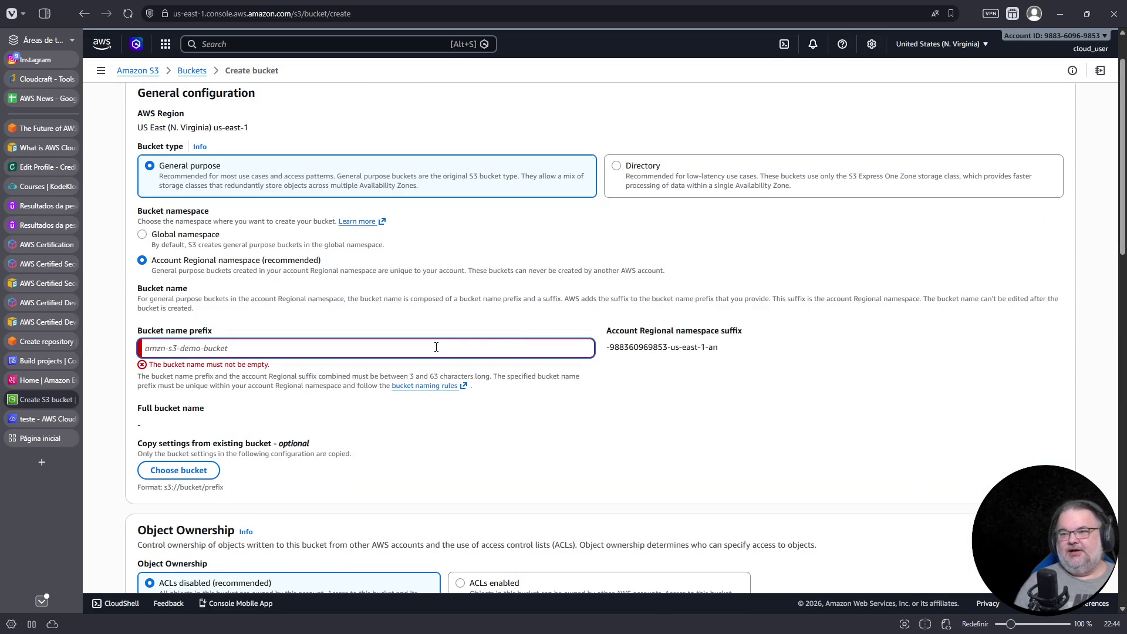
- Create a global-namespace bucket named devsres-live-twitch and inspect the name-taken failure details
{"action": "left_click", "coordinate": [189, 240]}
{"action": "left_click", "coordinate": [201, 305]}
{"action": "type", "text": "devsres-"}
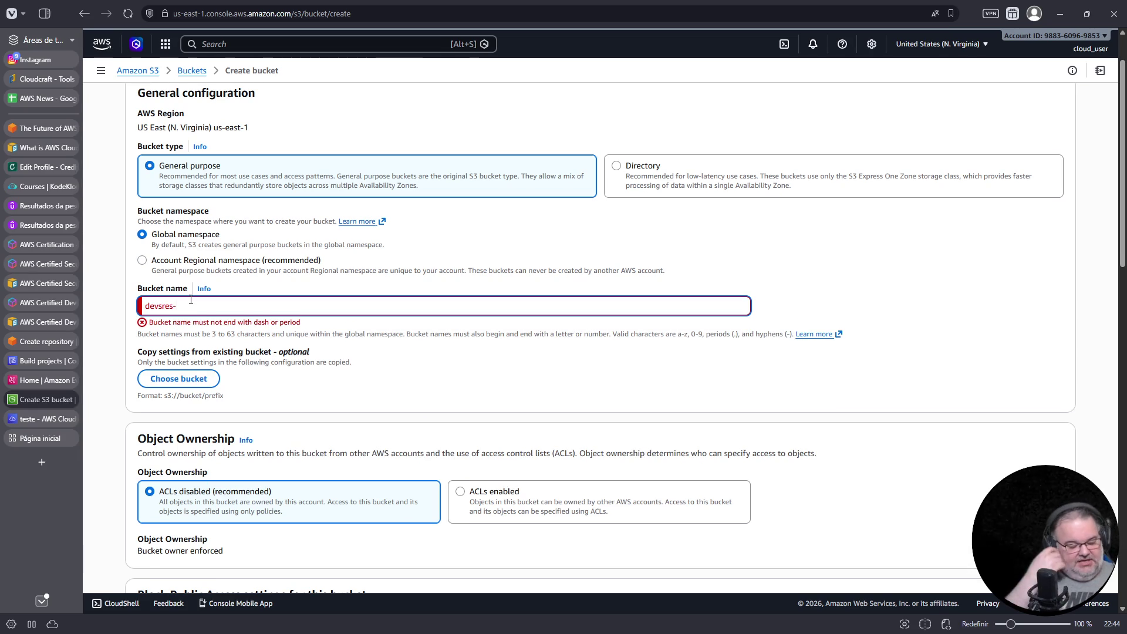
{"action": "type", "text": "live-twitch"}
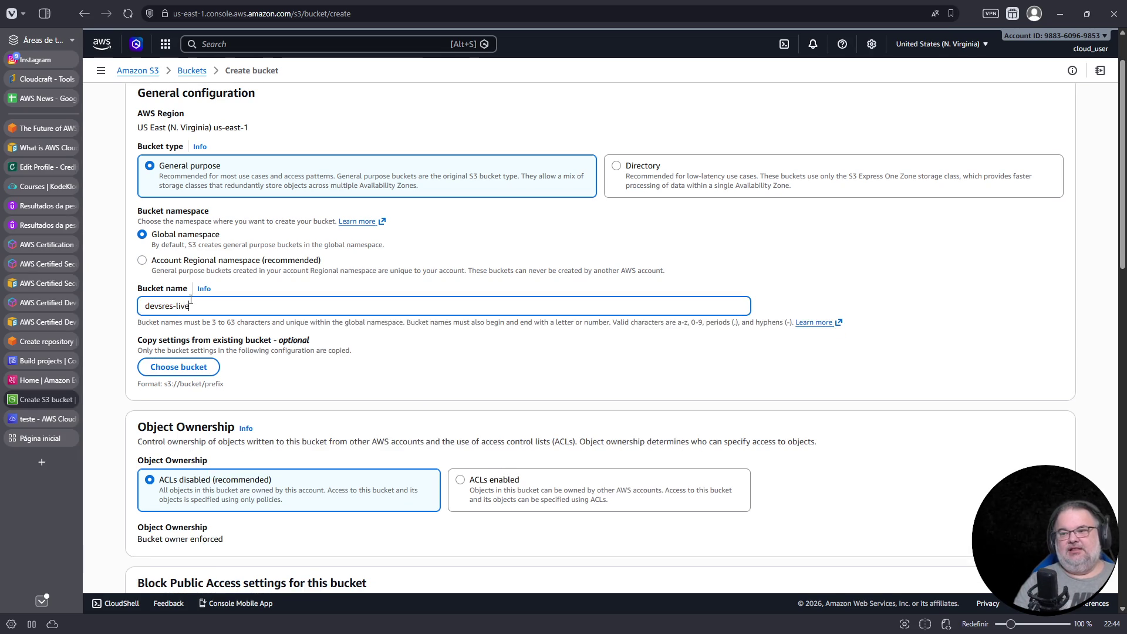
{"action": "scroll", "coordinate": [664, 381], "scroll_direction": "down", "scroll_amount": 15}
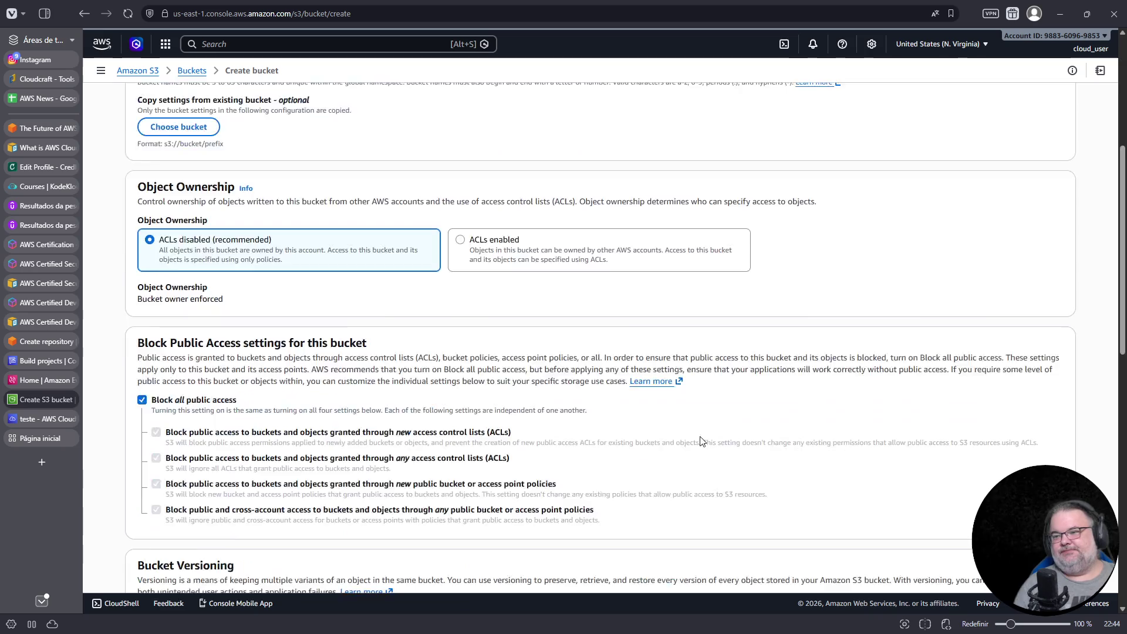
{"action": "left_click", "coordinate": [1051, 560]}
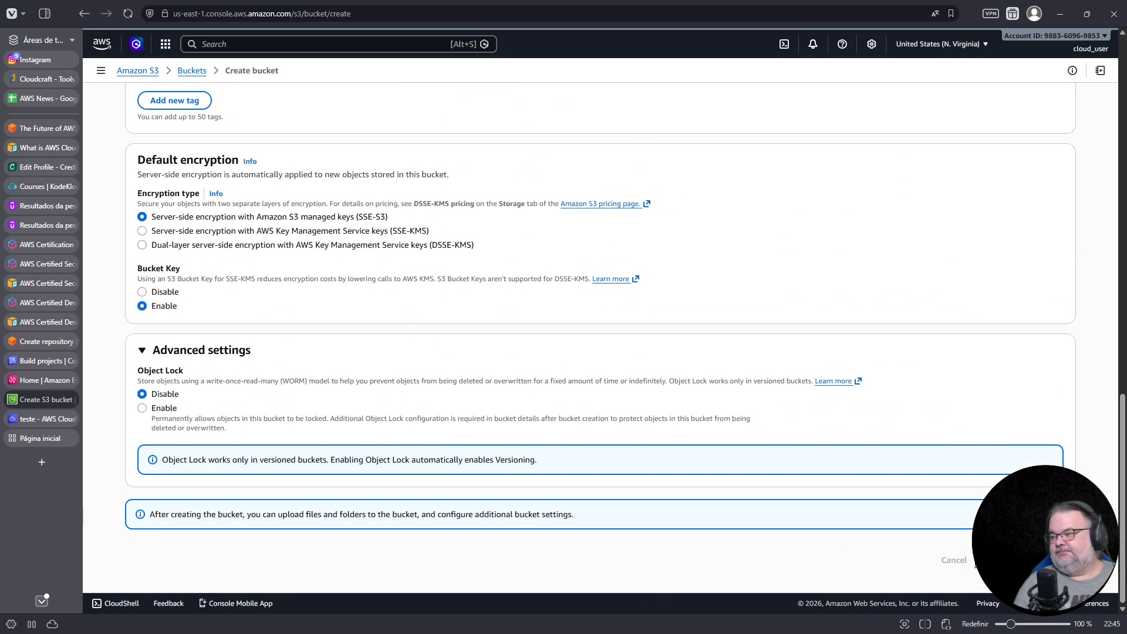
{"action": "scroll", "coordinate": [602, 454], "scroll_direction": "down", "scroll_amount": 2}
{"action": "left_click", "coordinate": [187, 512]}
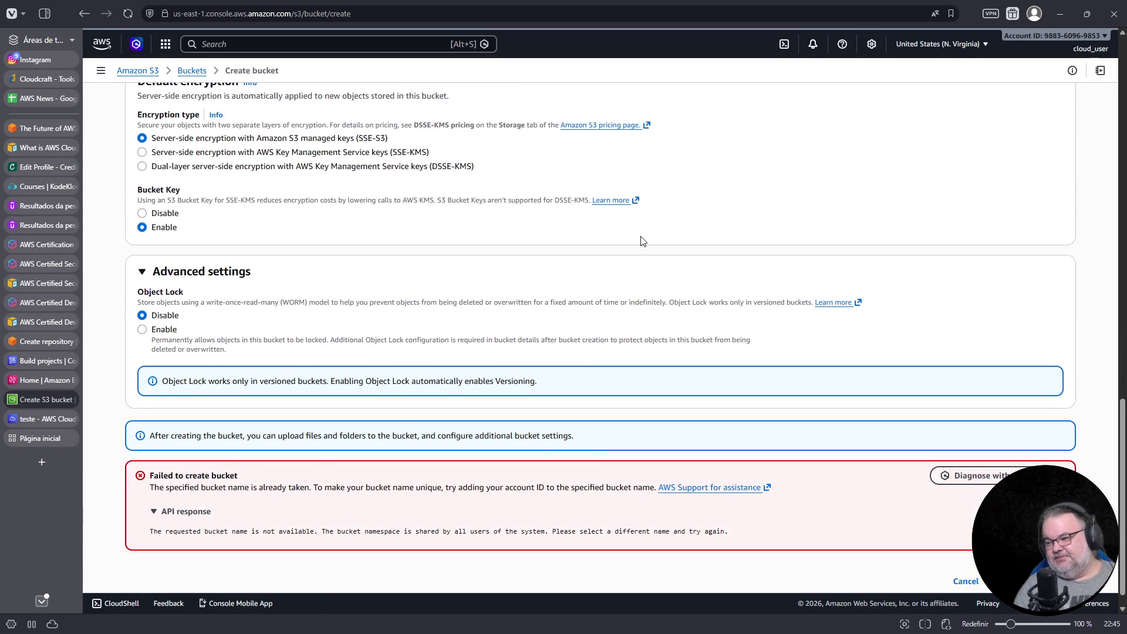
- Keep the global namespace and append -2026 to create devsres-live-twitch-2026
{"action": "key", "text": "Home"}
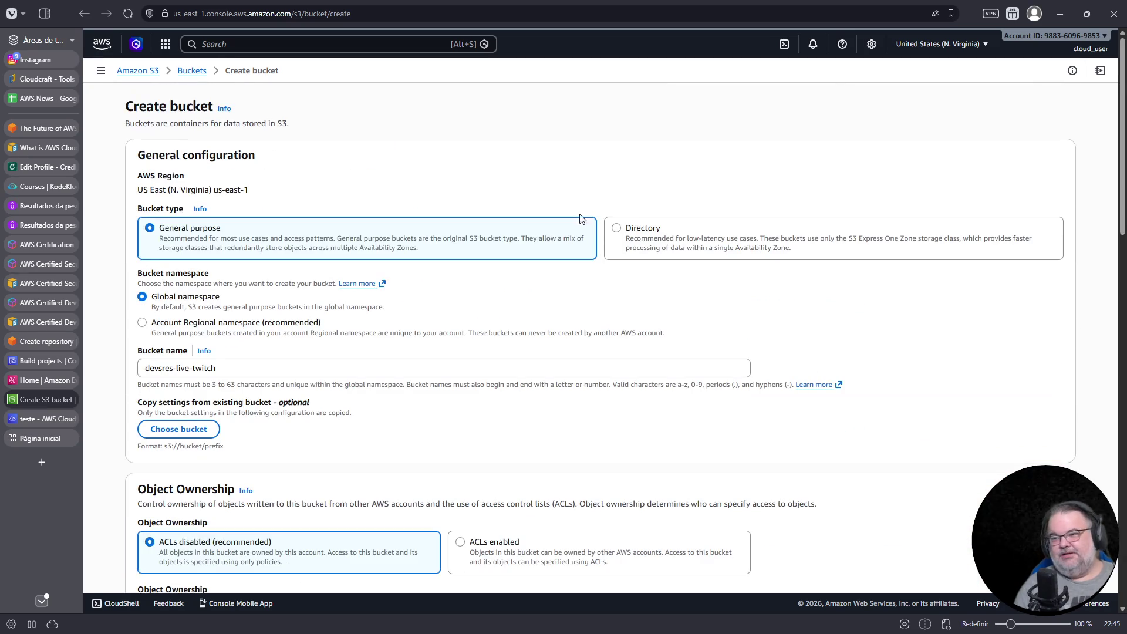
{"action": "left_click", "coordinate": [297, 369]}
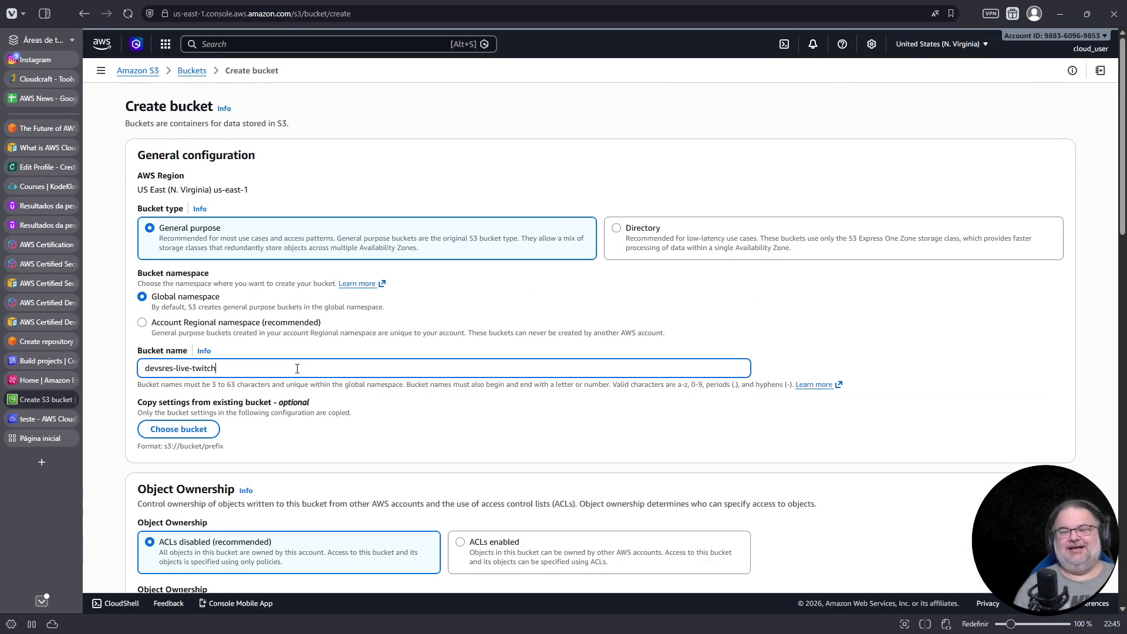
{"action": "left_click", "coordinate": [201, 324]}
{"action": "left_click", "coordinate": [232, 407]}
{"action": "scroll", "coordinate": [231, 407], "scroll_direction": "down", "scroll_amount": 12}
{"action": "scroll", "coordinate": [511, 399], "scroll_direction": "down", "scroll_amount": 8}
{"action": "scroll", "coordinate": [370, 345], "scroll_direction": "up", "scroll_amount": 20}
{"action": "left_click", "coordinate": [199, 234]}
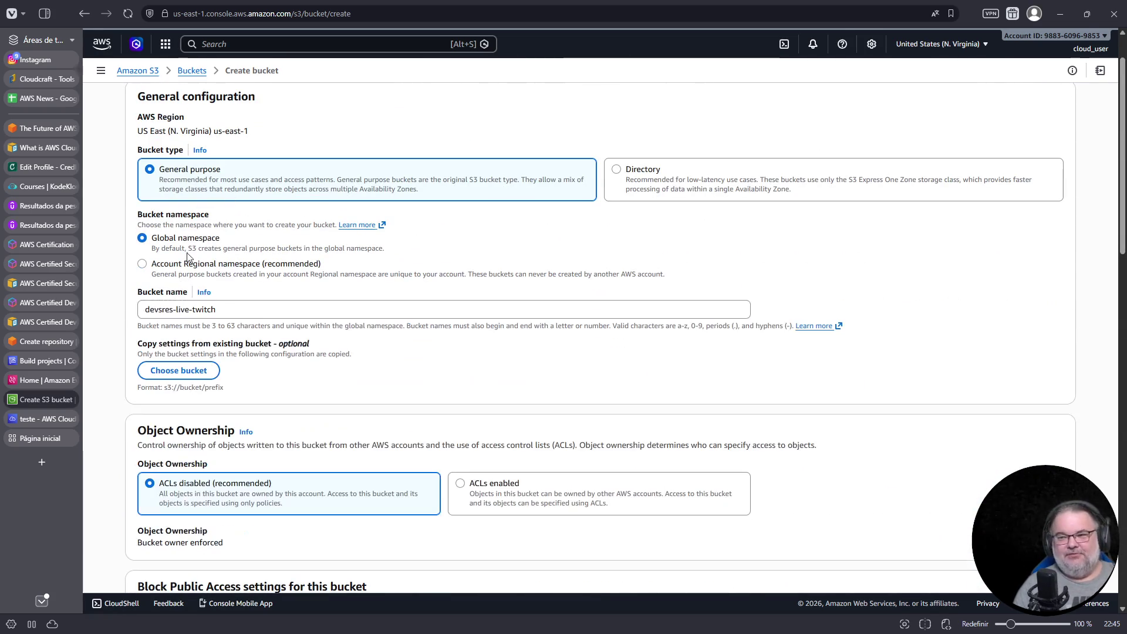
{"action": "left_click", "coordinate": [254, 308]}
{"action": "type", "text": "-2026"}
{"action": "scroll", "coordinate": [608, 545], "scroll_direction": "down", "scroll_amount": 1}
{"action": "scroll", "coordinate": [608, 545], "scroll_direction": "down", "scroll_amount": 15}
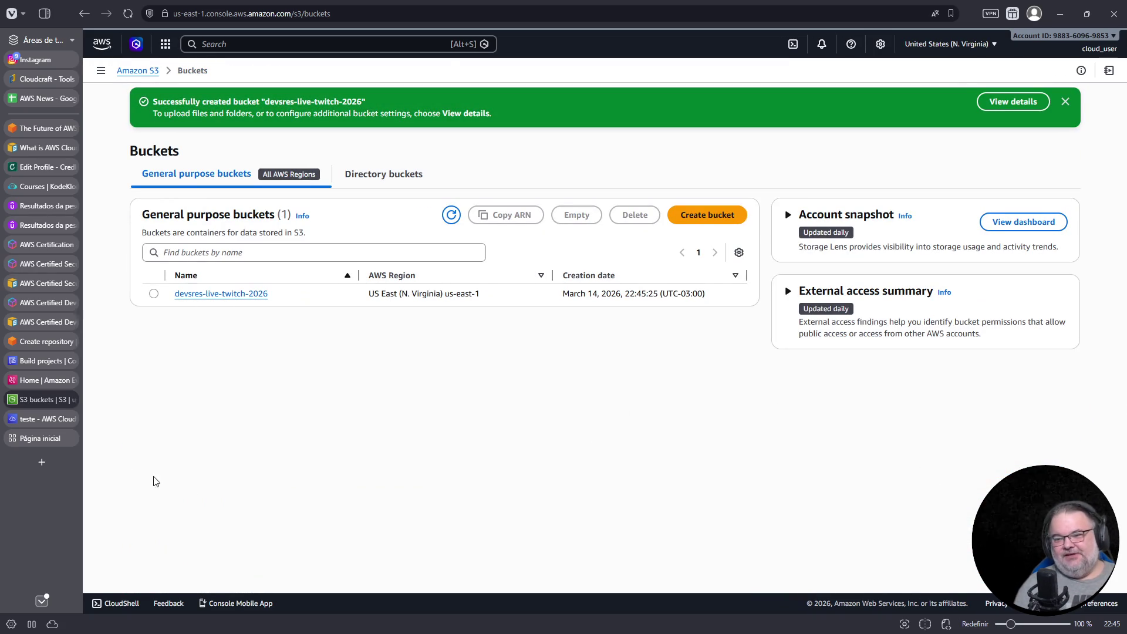
{"action": "left_click", "coordinate": [42, 438]}
- Search the web for 'tempest recife' and open the Tempest company website
{"action": "left_click", "coordinate": [342, 12]}
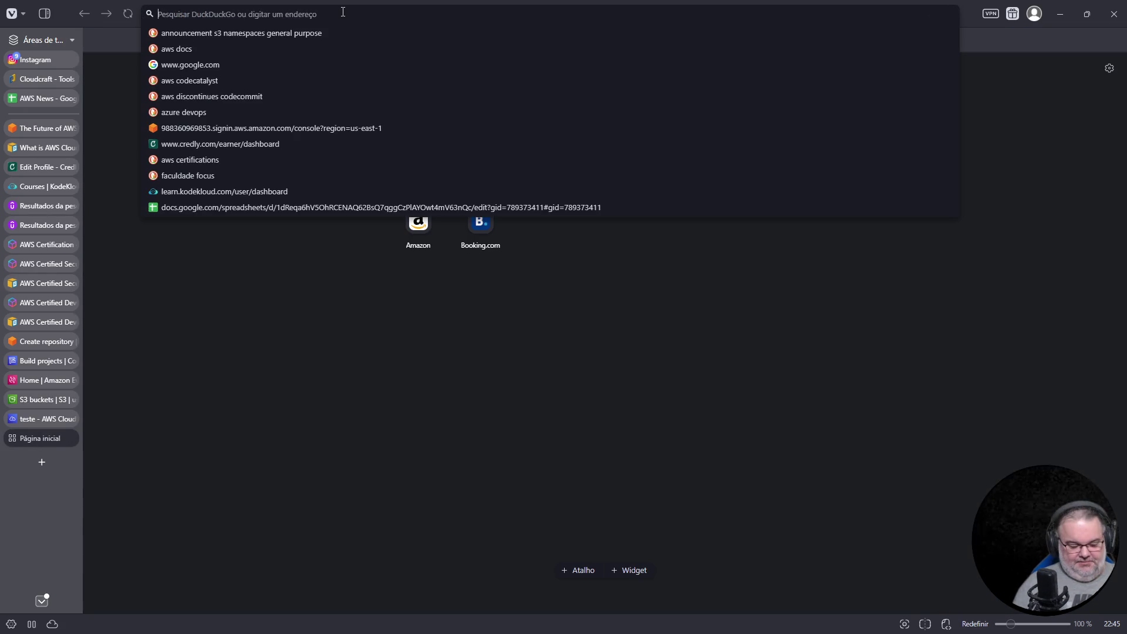
{"action": "type", "text": "tempest recife"}
{"action": "key", "text": "Return"}
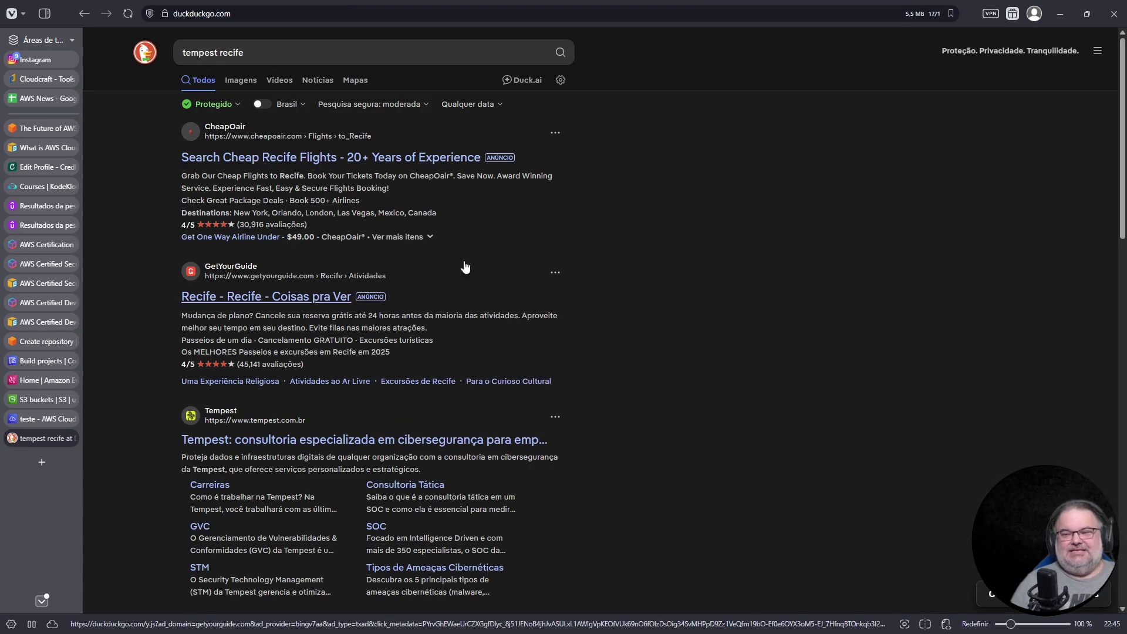
{"action": "scroll", "coordinate": [573, 378], "scroll_direction": "down", "scroll_amount": 4}
{"action": "left_click", "coordinate": [350, 204]}
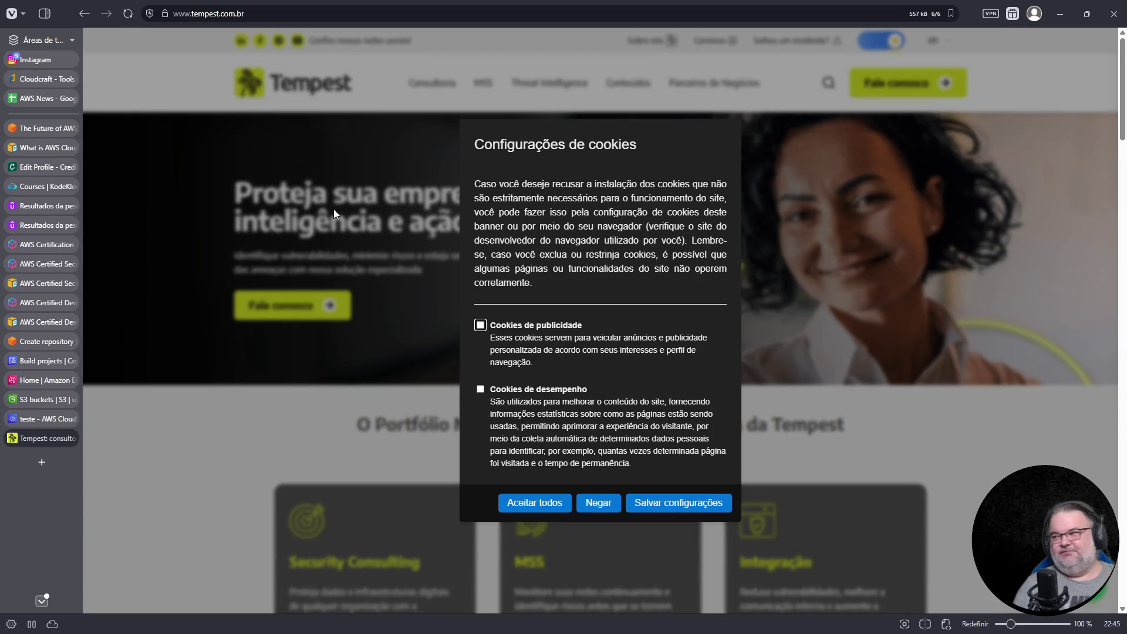
- Decline optional cookies and scroll to the Nossos escritórios offices section
{"action": "left_click", "coordinate": [599, 502]}
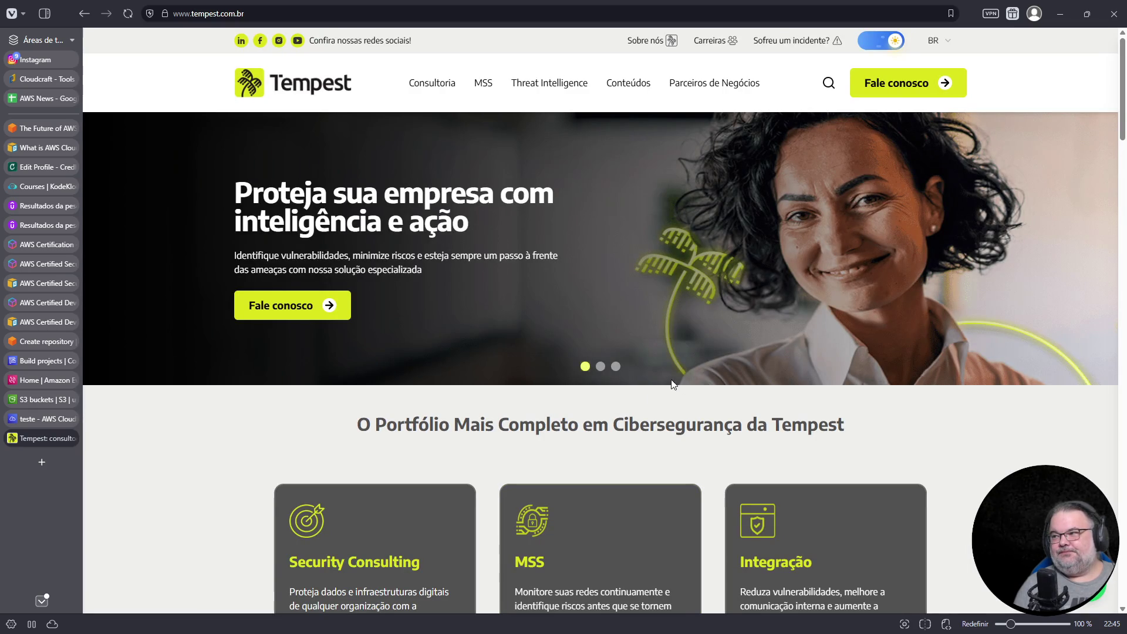
{"action": "scroll", "coordinate": [628, 366], "scroll_direction": "down", "scroll_amount": 15}
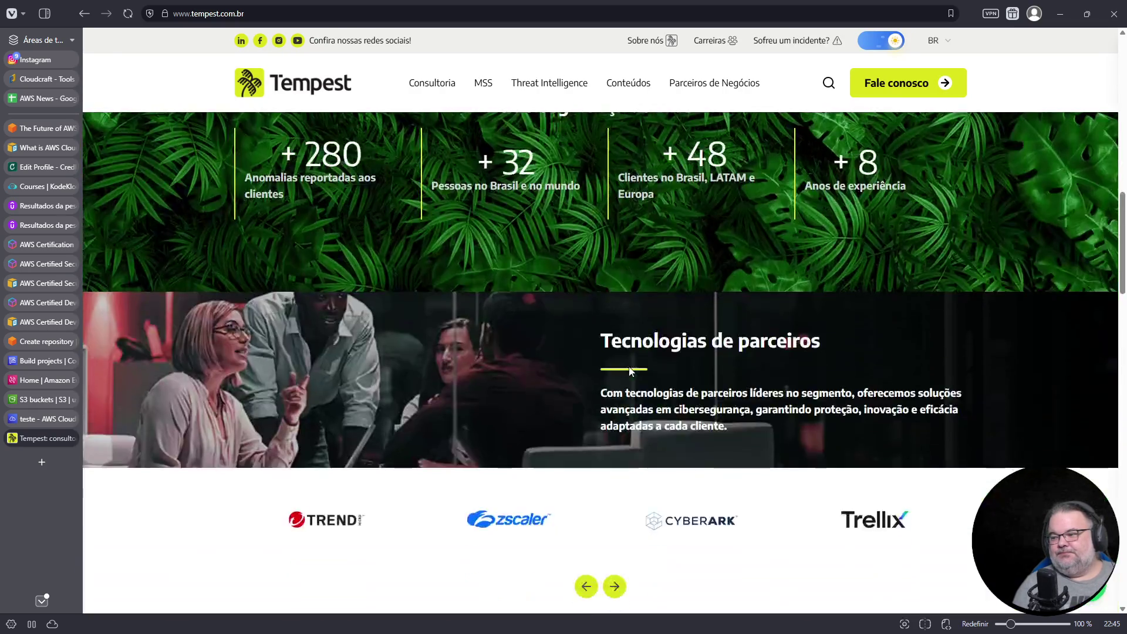
{"action": "scroll", "coordinate": [631, 368], "scroll_direction": "up", "scroll_amount": 4}
{"action": "scroll", "coordinate": [630, 369], "scroll_direction": "down", "scroll_amount": 10}
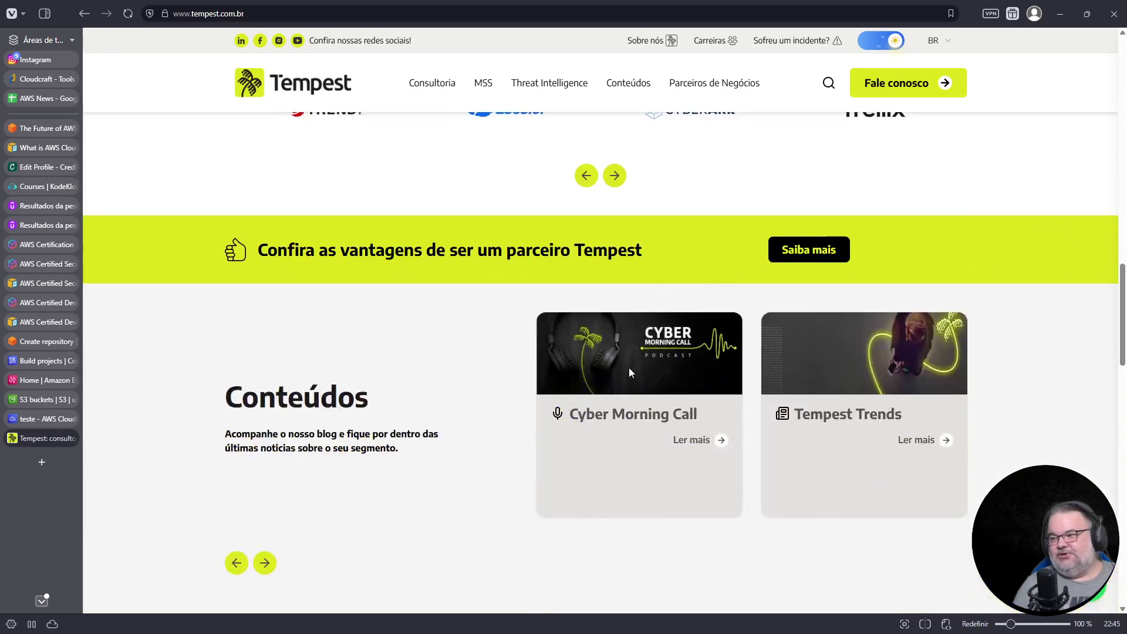
{"action": "scroll", "coordinate": [630, 372], "scroll_direction": "down", "scroll_amount": 15}
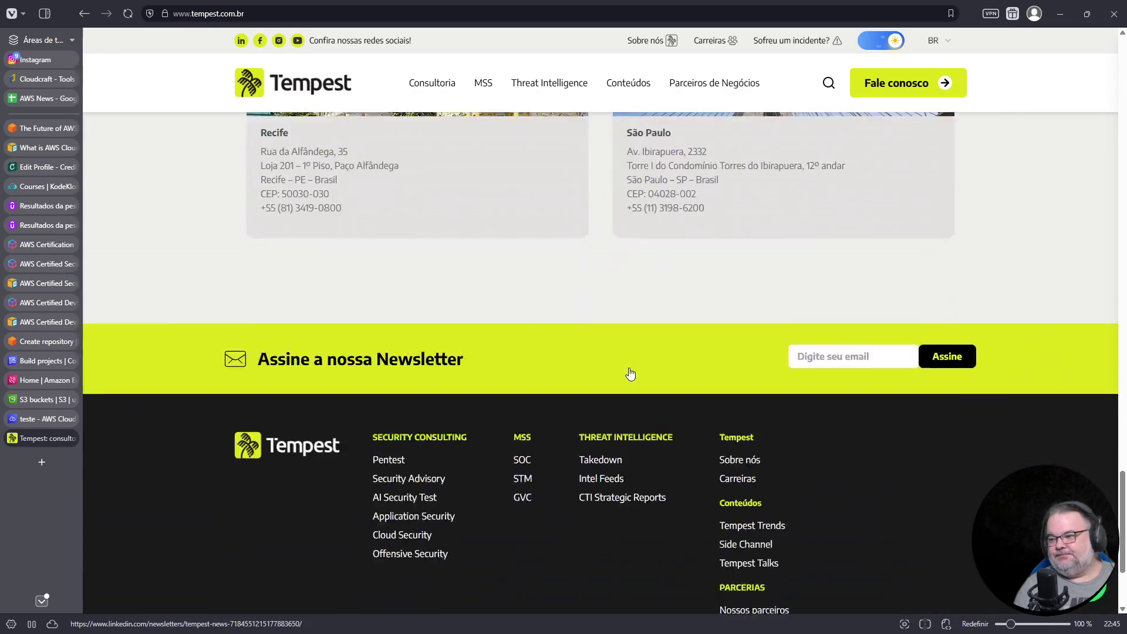
{"action": "scroll", "coordinate": [630, 373], "scroll_direction": "up", "scroll_amount": 2}
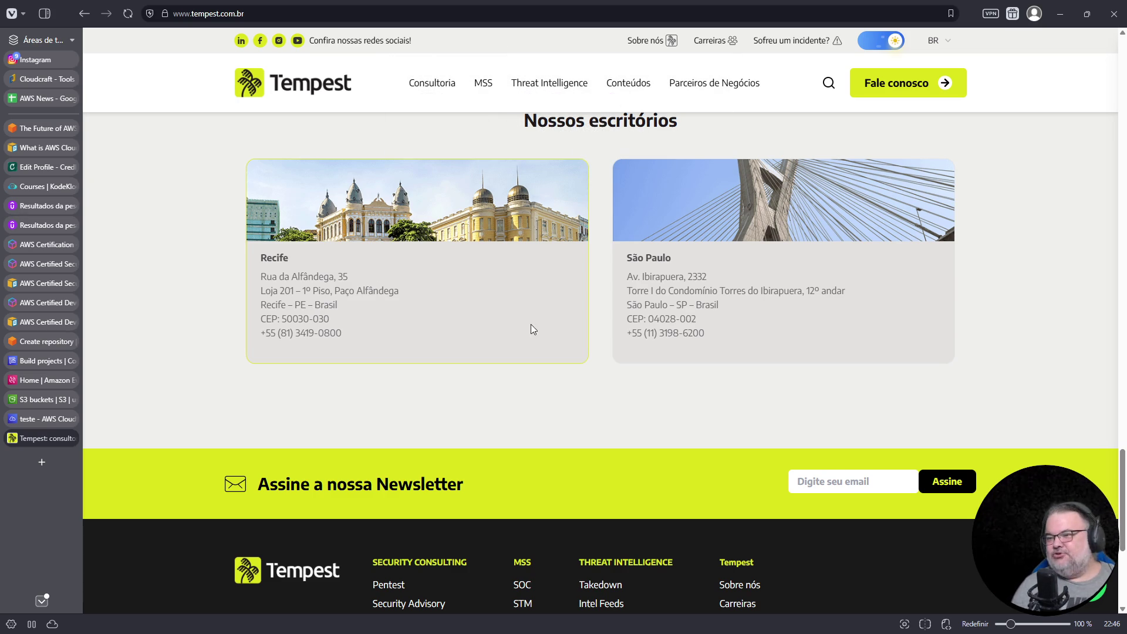
{"action": "scroll", "coordinate": [534, 327], "scroll_direction": "up", "scroll_amount": 1}
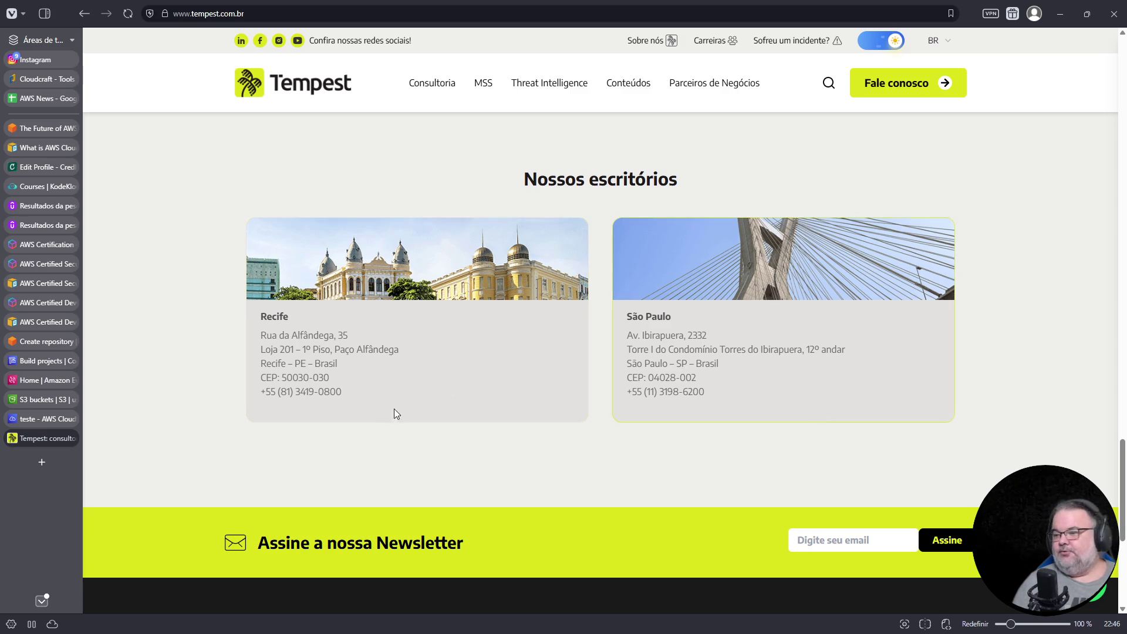
{"action": "left_click", "coordinate": [45, 458]}
{"action": "left_click", "coordinate": [428, 16]}
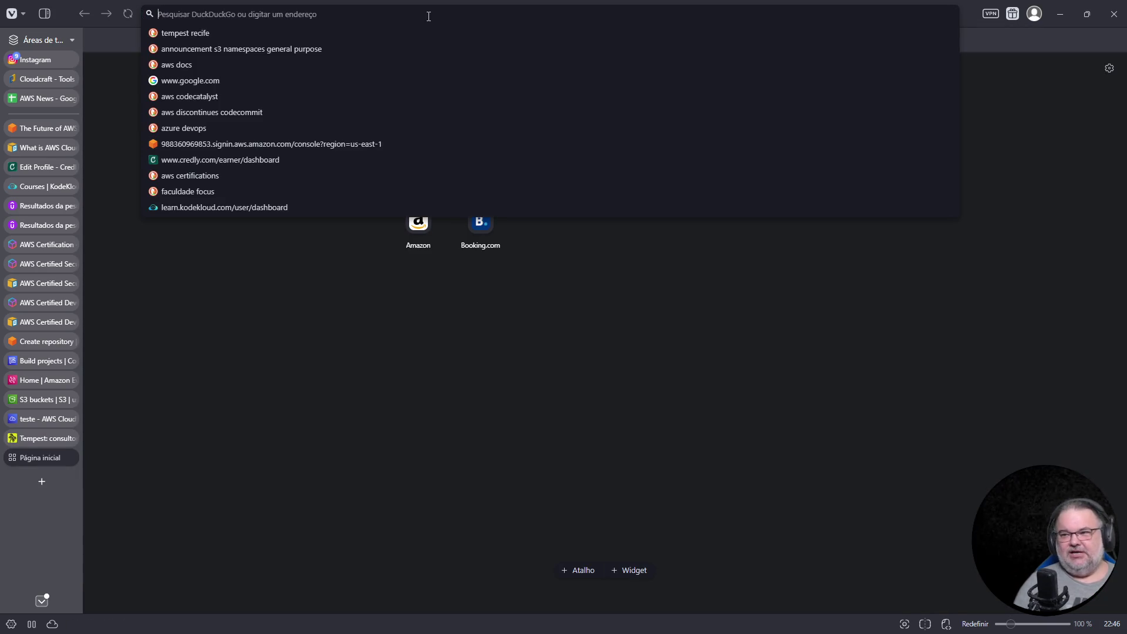
{"action": "type", "text": "focalinux"}
{"action": "key", "text": "Return"}
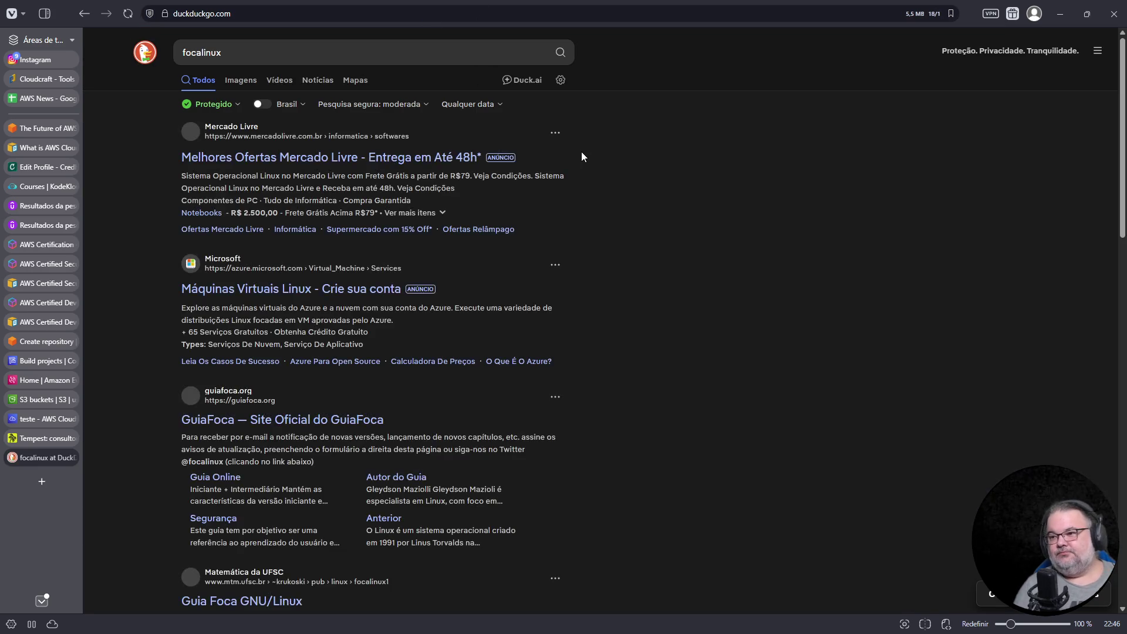
{"action": "scroll", "coordinate": [417, 259], "scroll_direction": "down", "scroll_amount": 3}
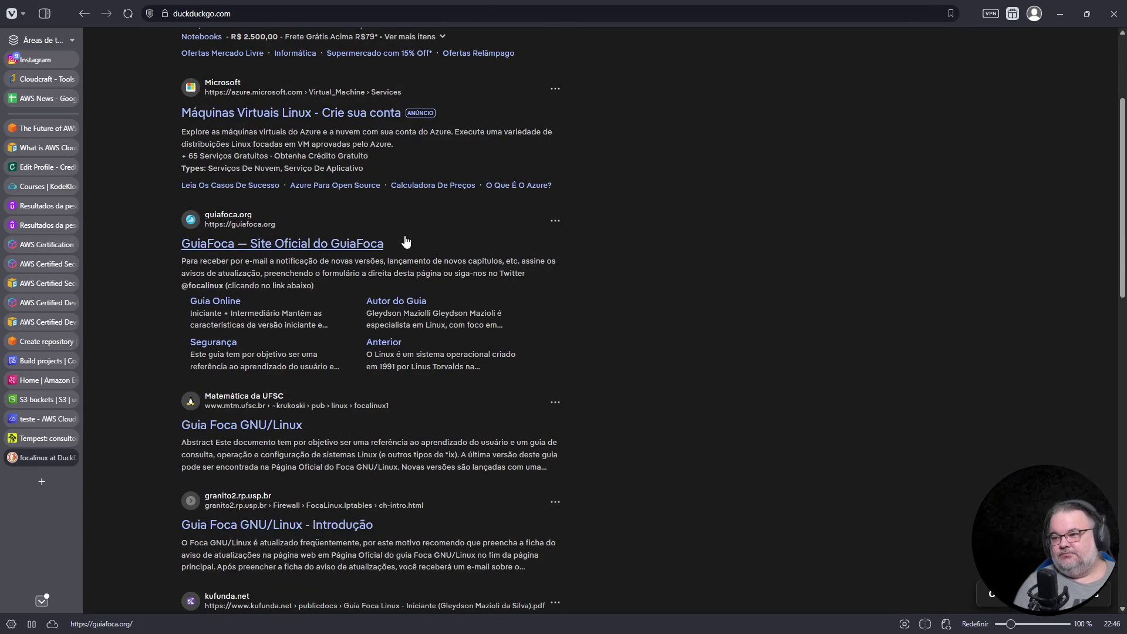
{"action": "left_click", "coordinate": [348, 254]}
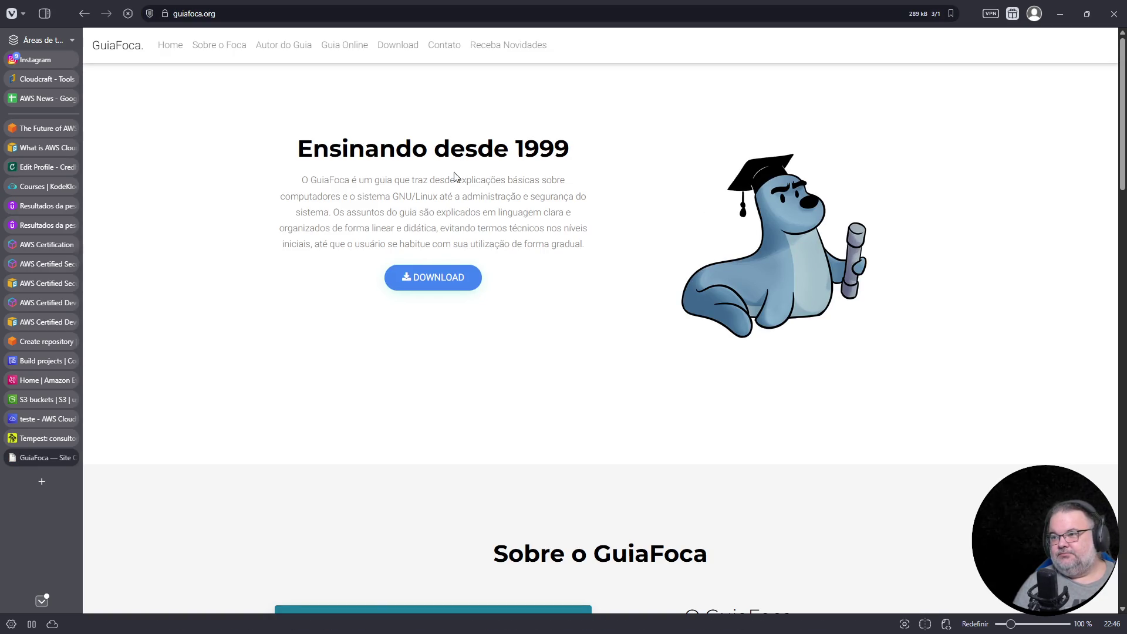
{"action": "scroll", "coordinate": [403, 229], "scroll_direction": "down", "scroll_amount": 15}
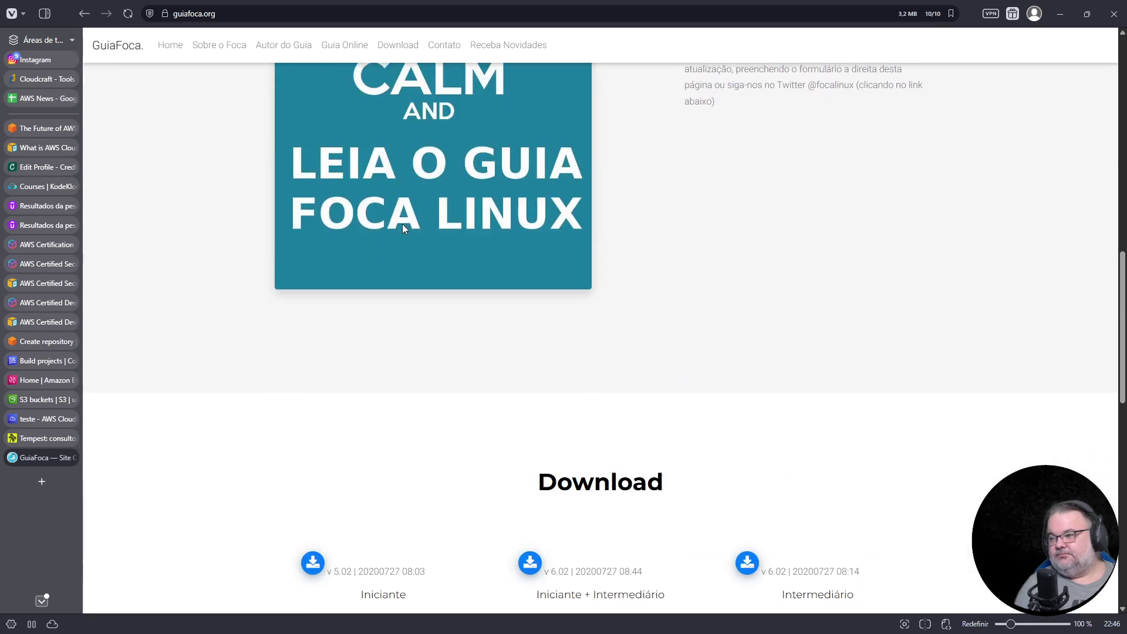
{"action": "scroll", "coordinate": [403, 228], "scroll_direction": "down", "scroll_amount": 6}
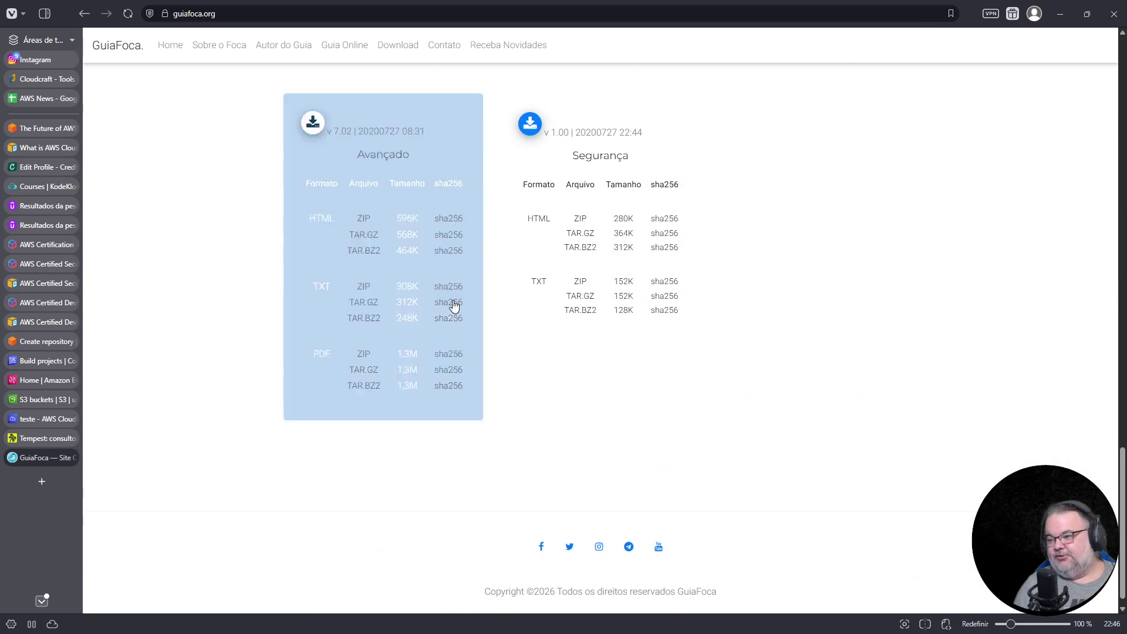
{"action": "key", "text": "Home"}
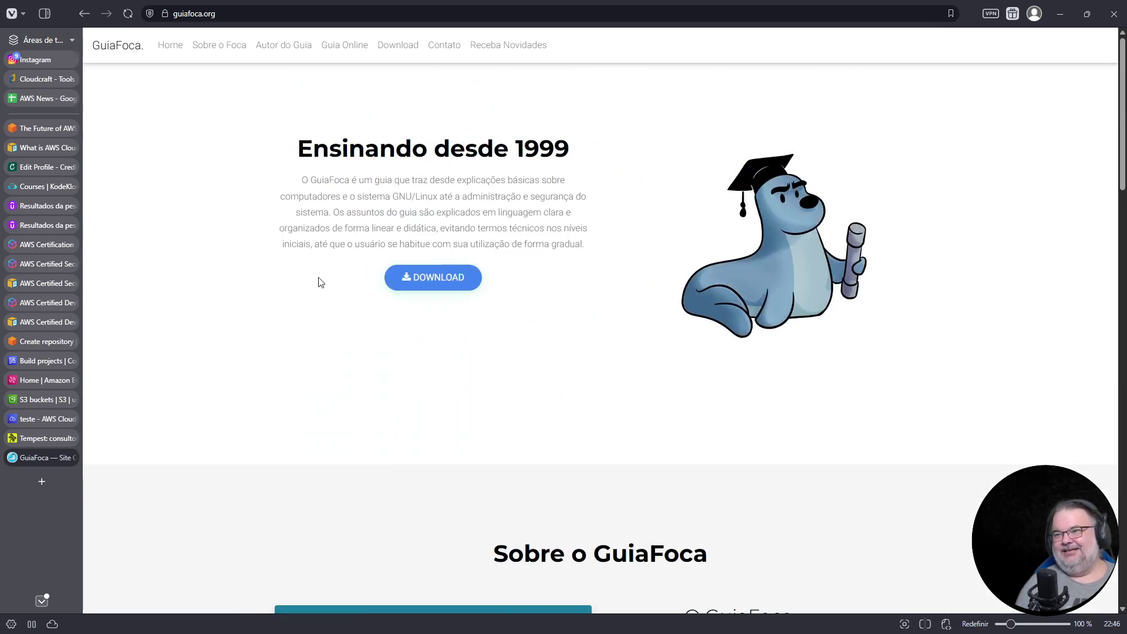
{"action": "left_click", "coordinate": [209, 44]}
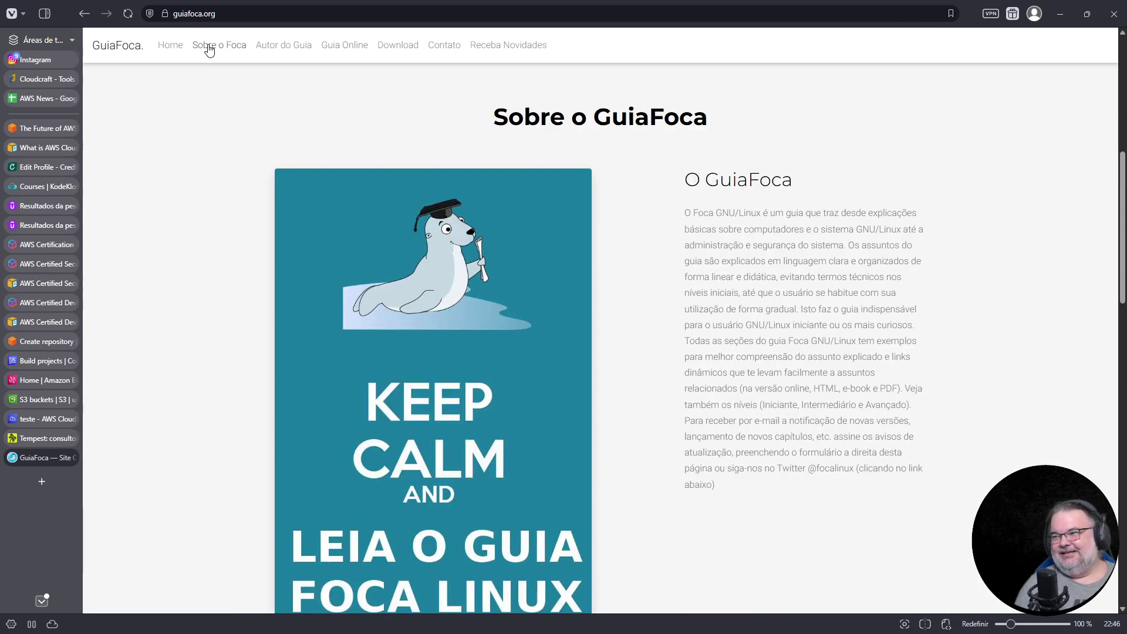
{"action": "scroll", "coordinate": [681, 249], "scroll_direction": "down", "scroll_amount": 12}
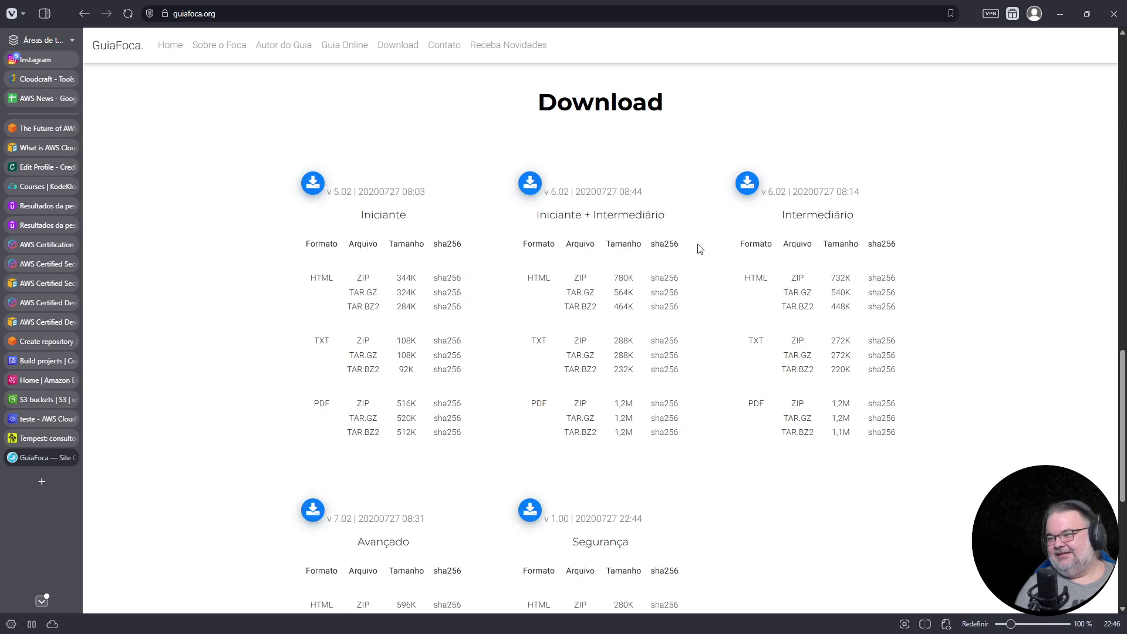
{"action": "left_click", "coordinate": [72, 457]}
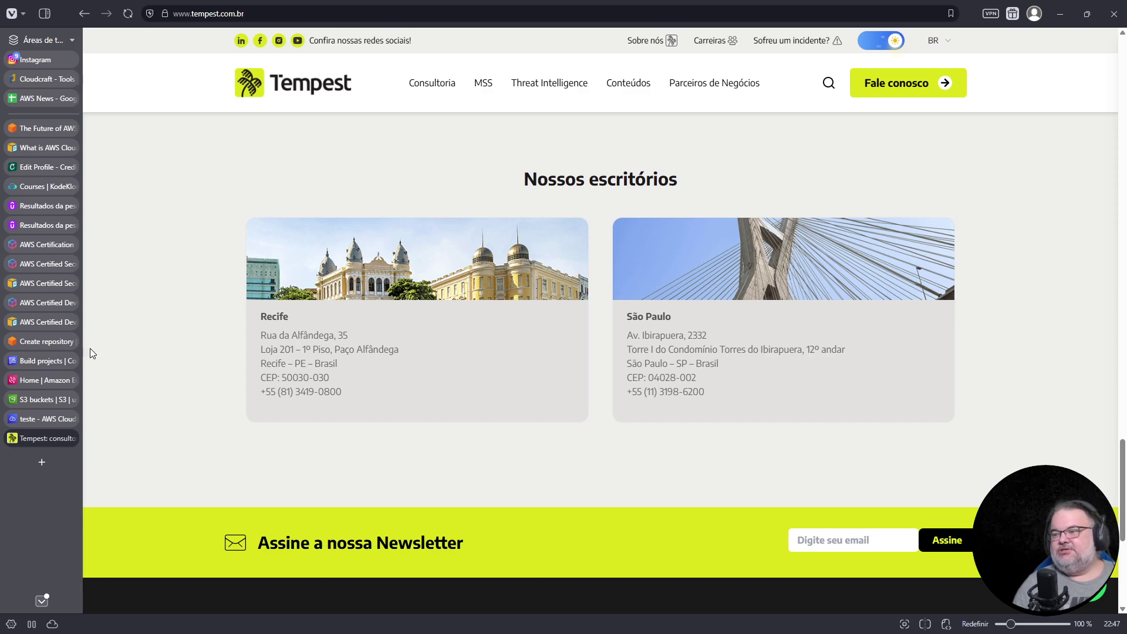
{"action": "mouse_move", "coordinate": [81, 355]}
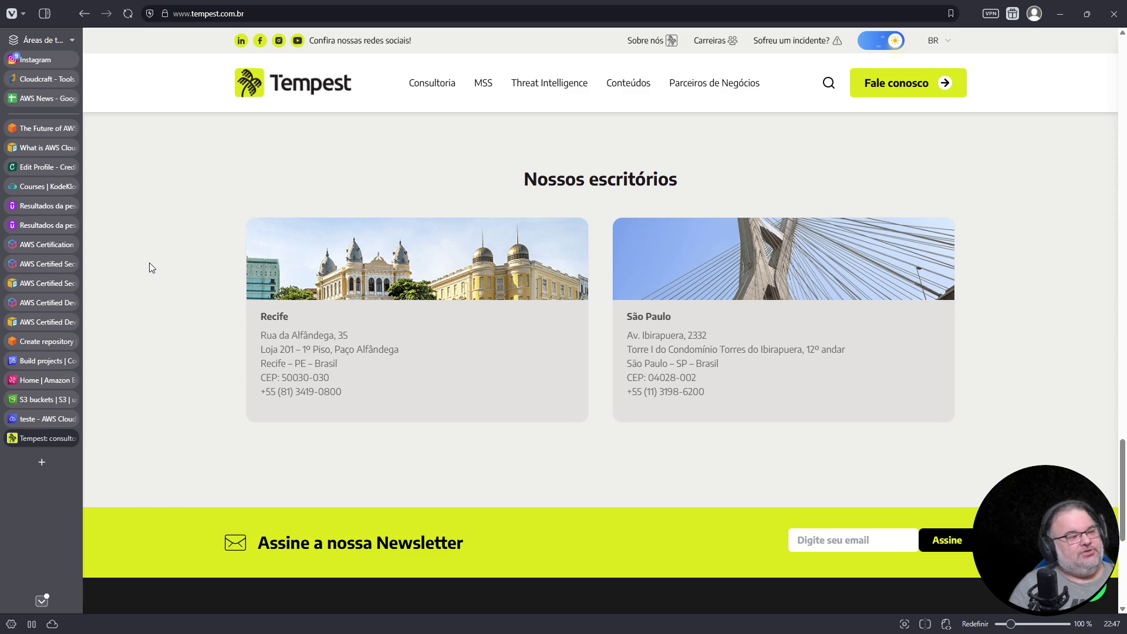
{"action": "left_click", "coordinate": [42, 462]}
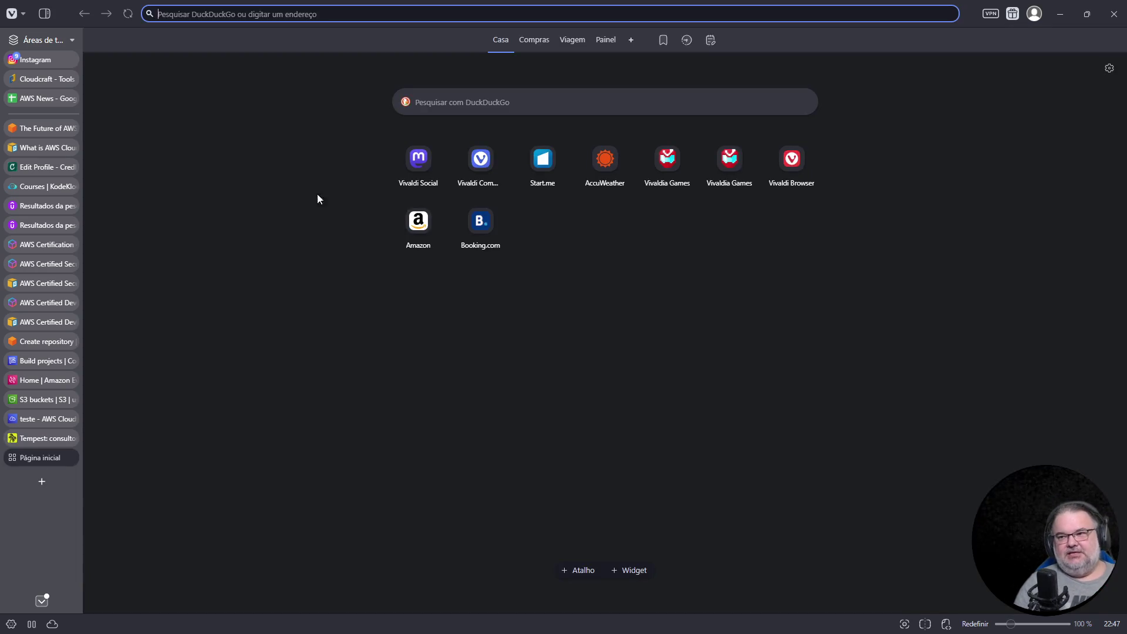
- Search for serpro, view the official Serpro website, then close its tab
{"action": "type", "text": "serpro"}
{"action": "key", "text": "Return"}
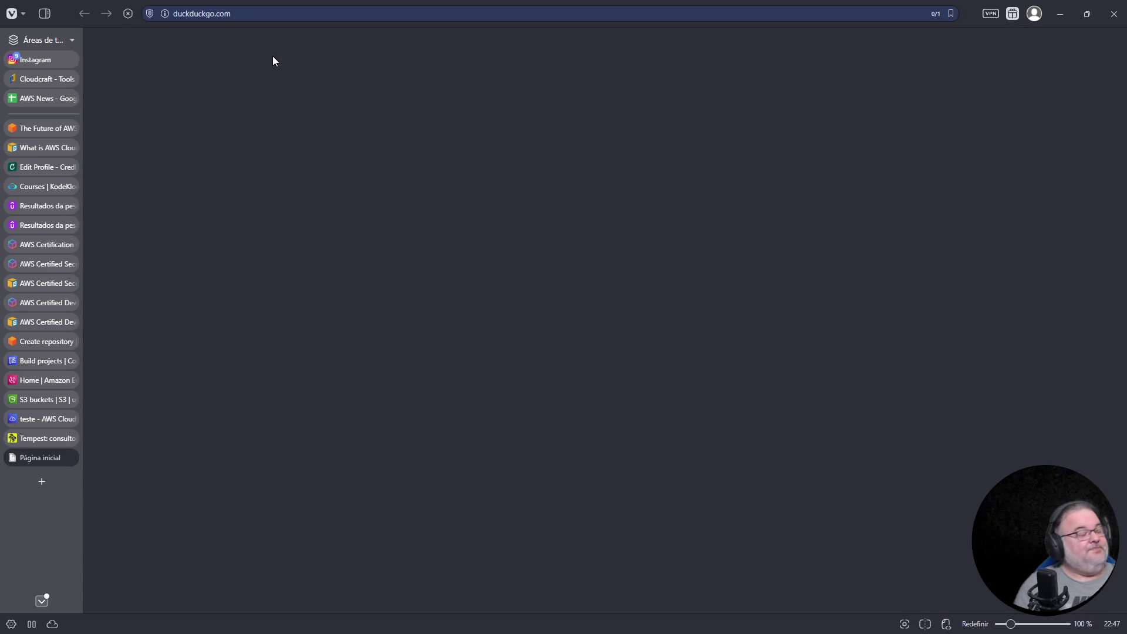
{"action": "left_click", "coordinate": [199, 159]}
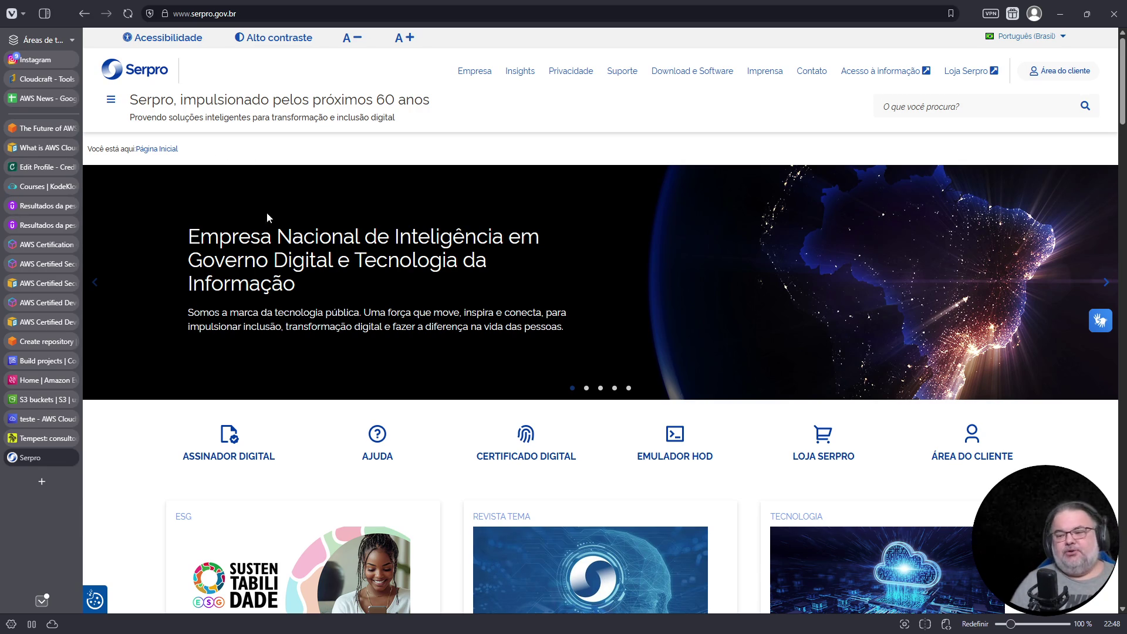
{"action": "left_click", "coordinate": [71, 458]}
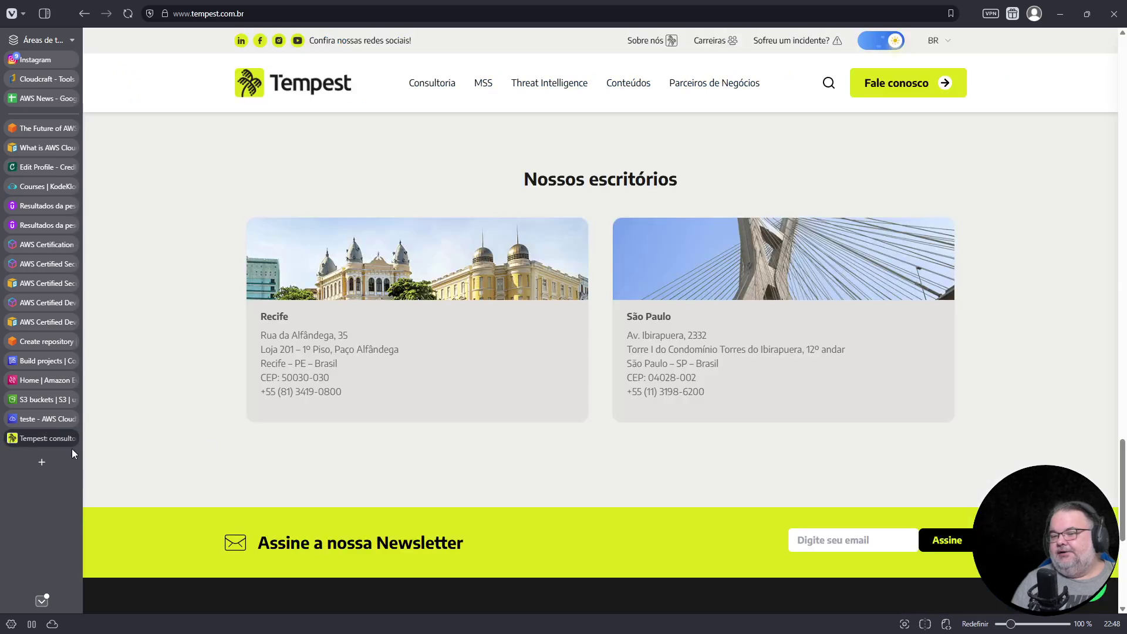
- Select the portfolio heading text on Tempest's homepage, then open the Quem somos page
{"action": "scroll", "coordinate": [497, 370], "scroll_direction": "up", "scroll_amount": 10}
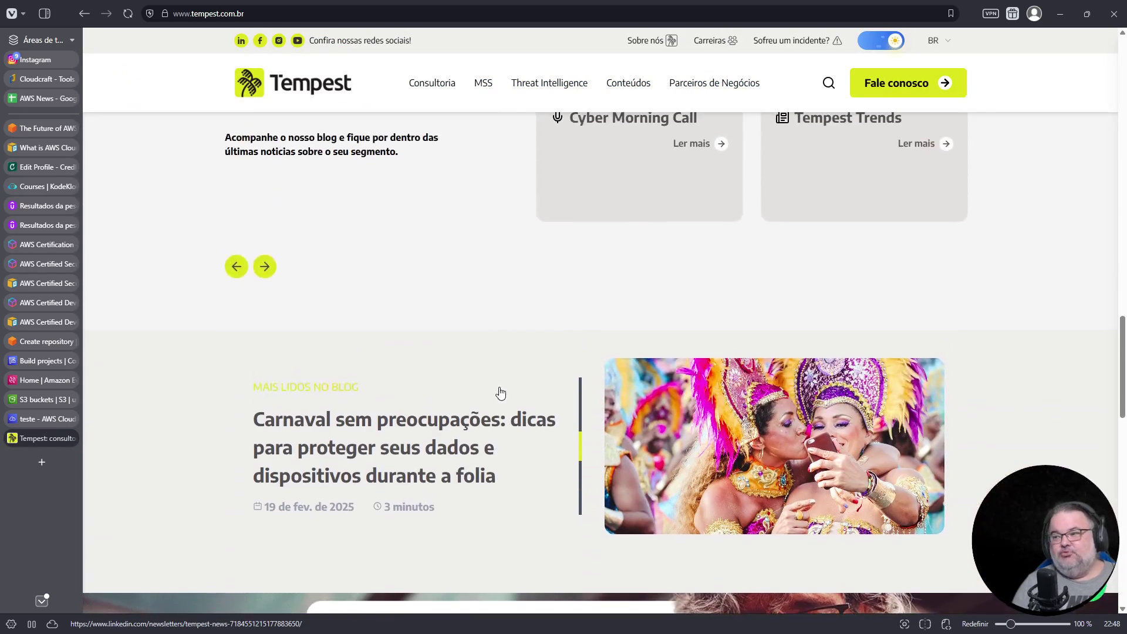
{"action": "scroll", "coordinate": [501, 393], "scroll_direction": "up", "scroll_amount": 8}
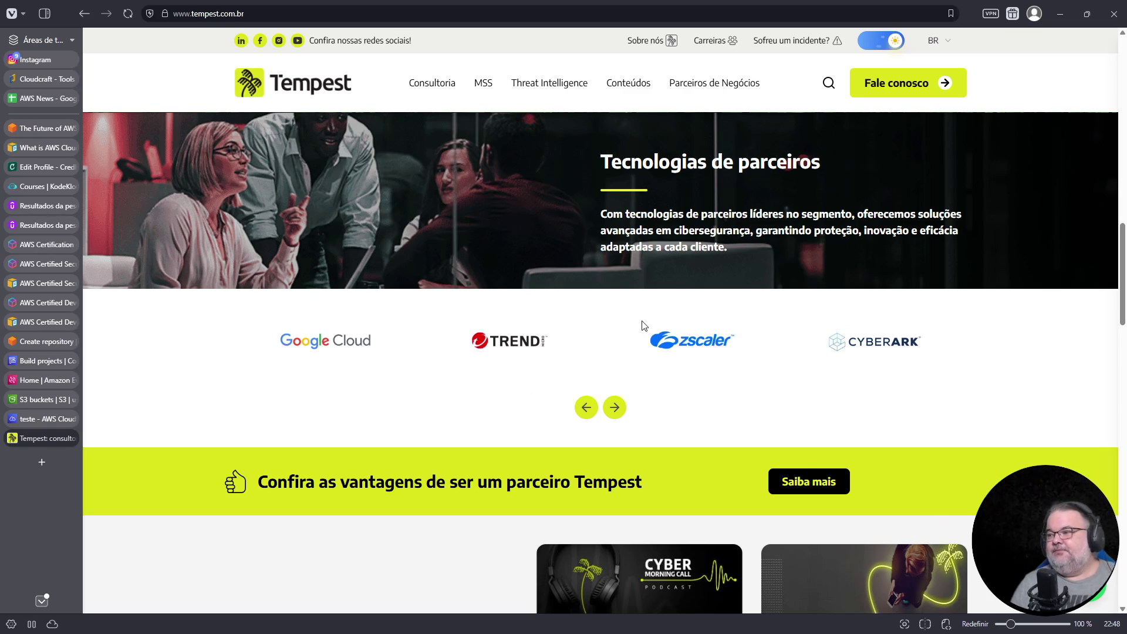
{"action": "scroll", "coordinate": [632, 321], "scroll_direction": "up", "scroll_amount": 15}
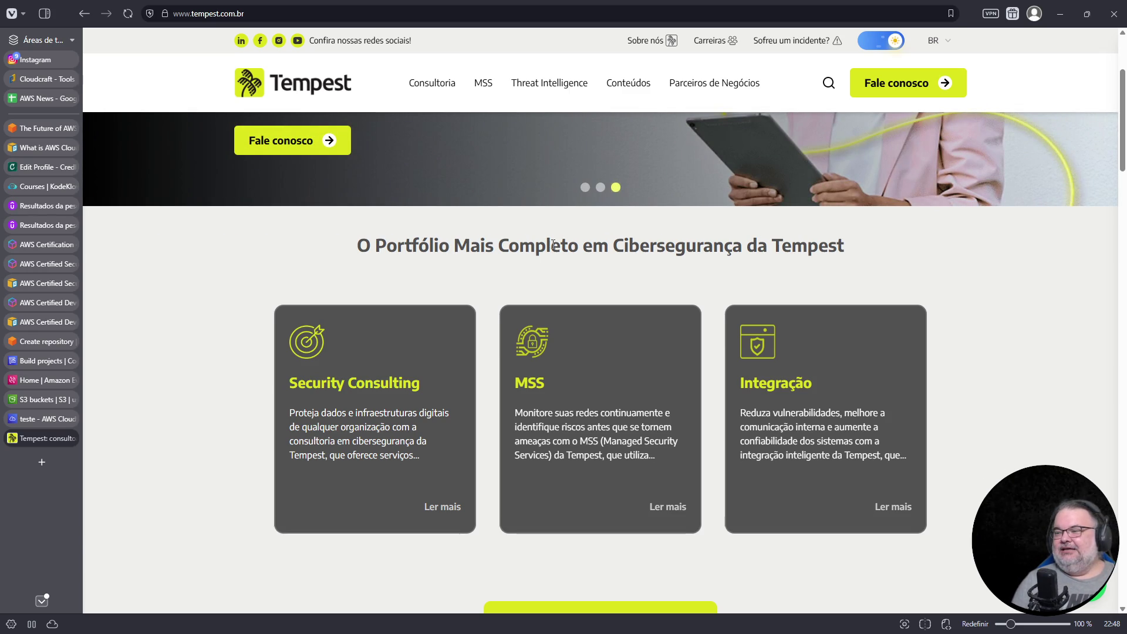
{"action": "left_click_drag", "start_coordinate": [358, 245], "coordinate": [916, 254]}
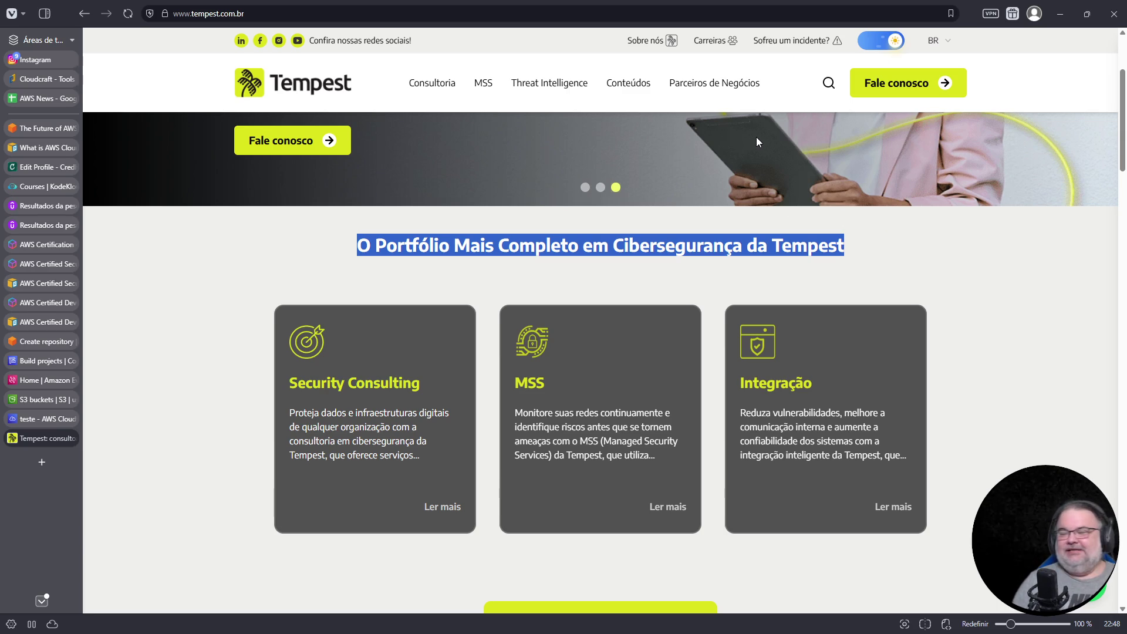
{"action": "scroll", "coordinate": [926, 261], "scroll_direction": "down", "scroll_amount": 15}
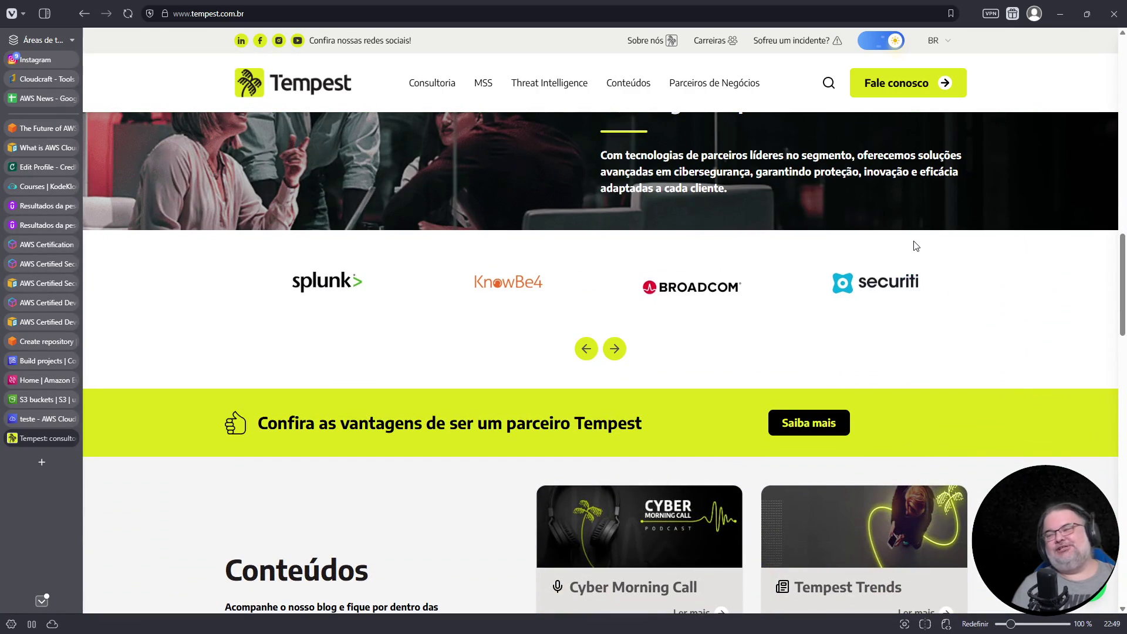
{"action": "scroll", "coordinate": [1122, 306], "scroll_direction": "down", "scroll_amount": 20}
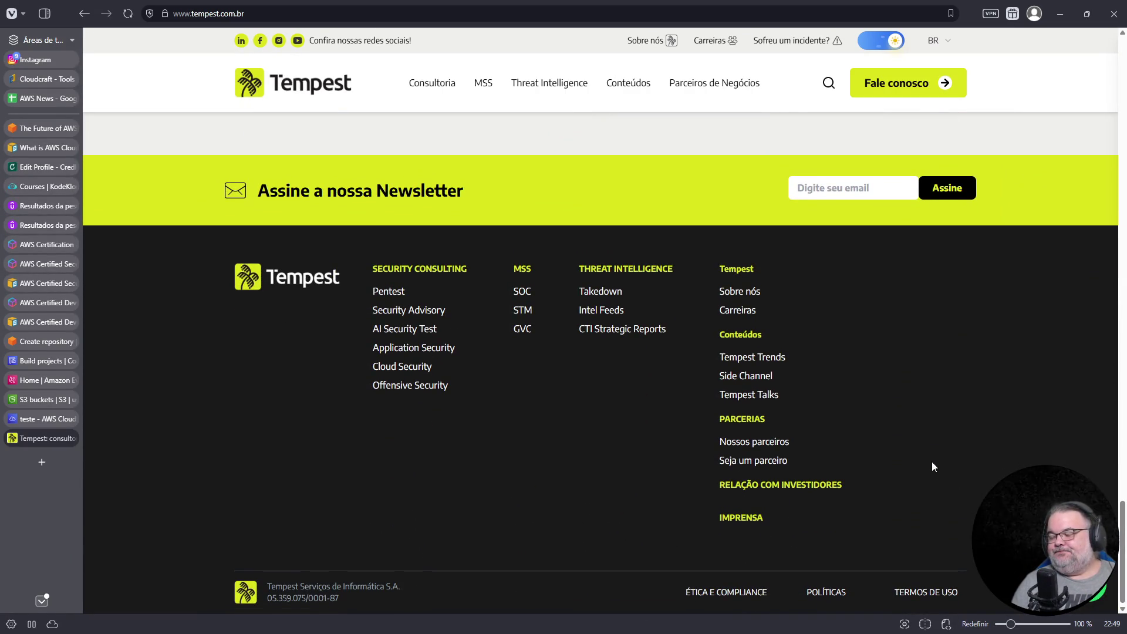
{"action": "left_click", "coordinate": [741, 293]}
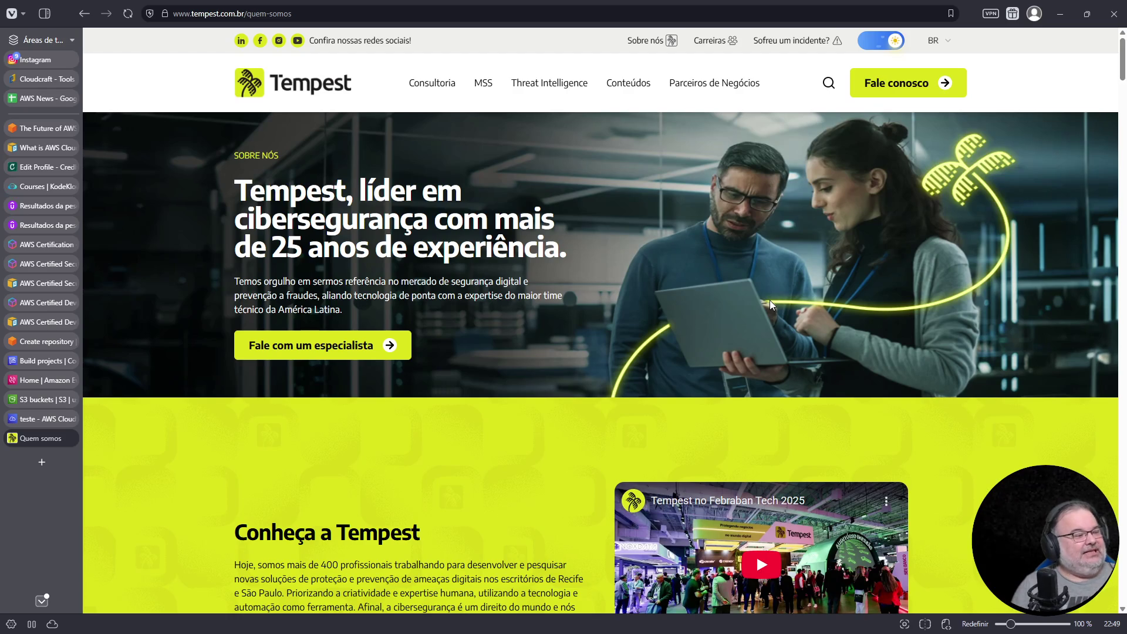
- Read the Quem somos page down through social links, newsletter signup and footer
{"action": "scroll", "coordinate": [824, 495], "scroll_direction": "down", "scroll_amount": 5}
{"action": "scroll", "coordinate": [824, 495], "scroll_direction": "down", "scroll_amount": 13}
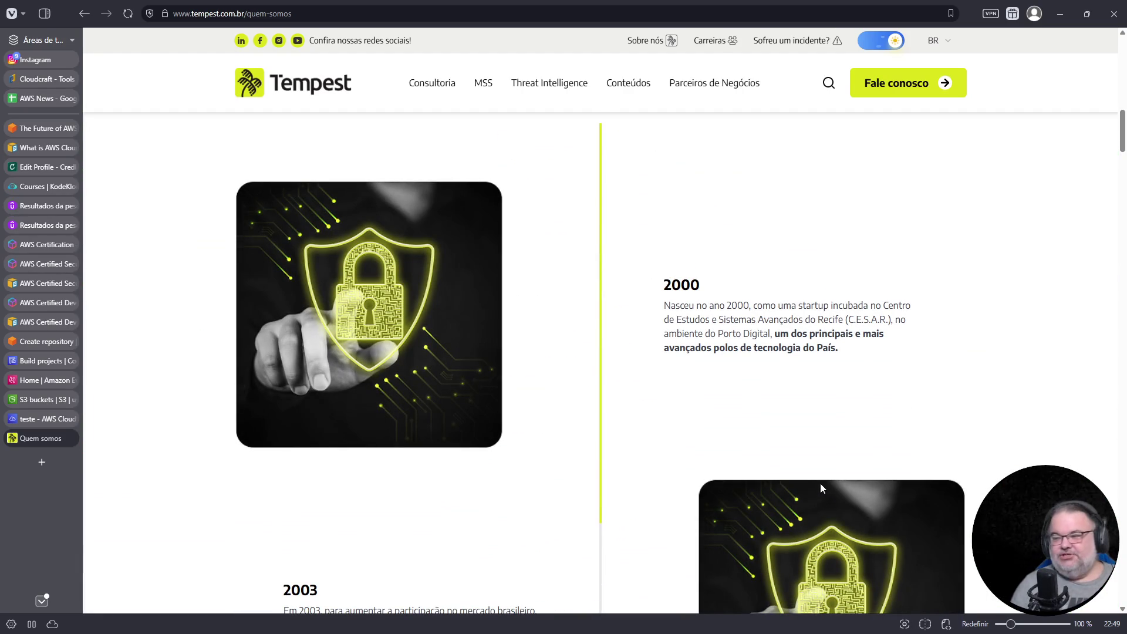
{"action": "scroll", "coordinate": [819, 484], "scroll_direction": "down", "scroll_amount": 12}
{"action": "scroll", "coordinate": [851, 485], "scroll_direction": "down", "scroll_amount": 15}
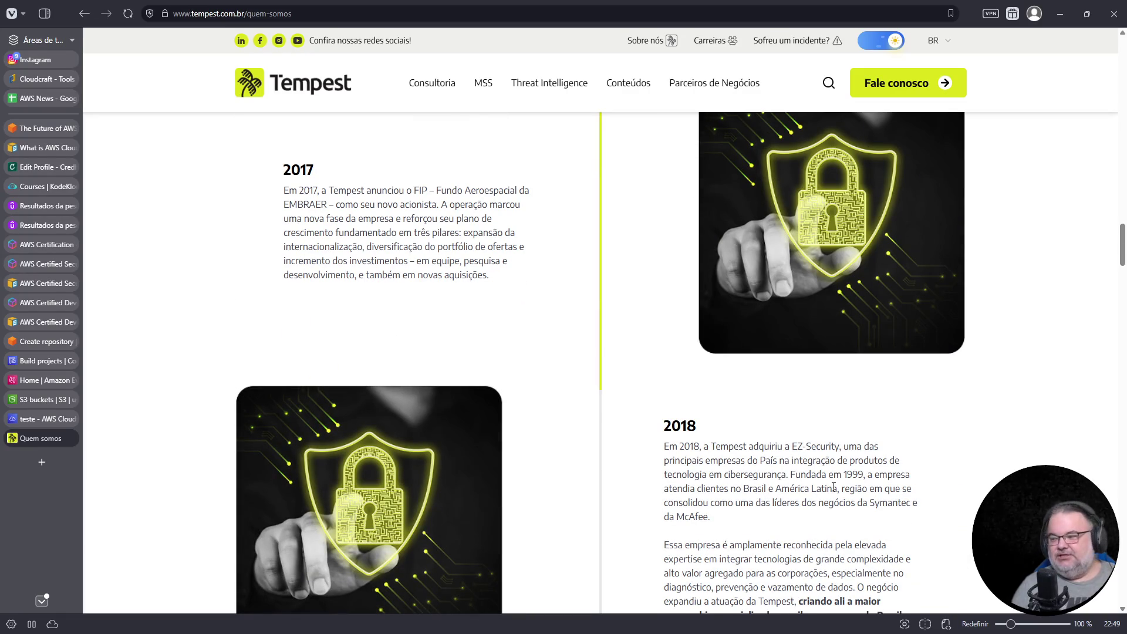
{"action": "scroll", "coordinate": [849, 486], "scroll_direction": "down", "scroll_amount": 5}
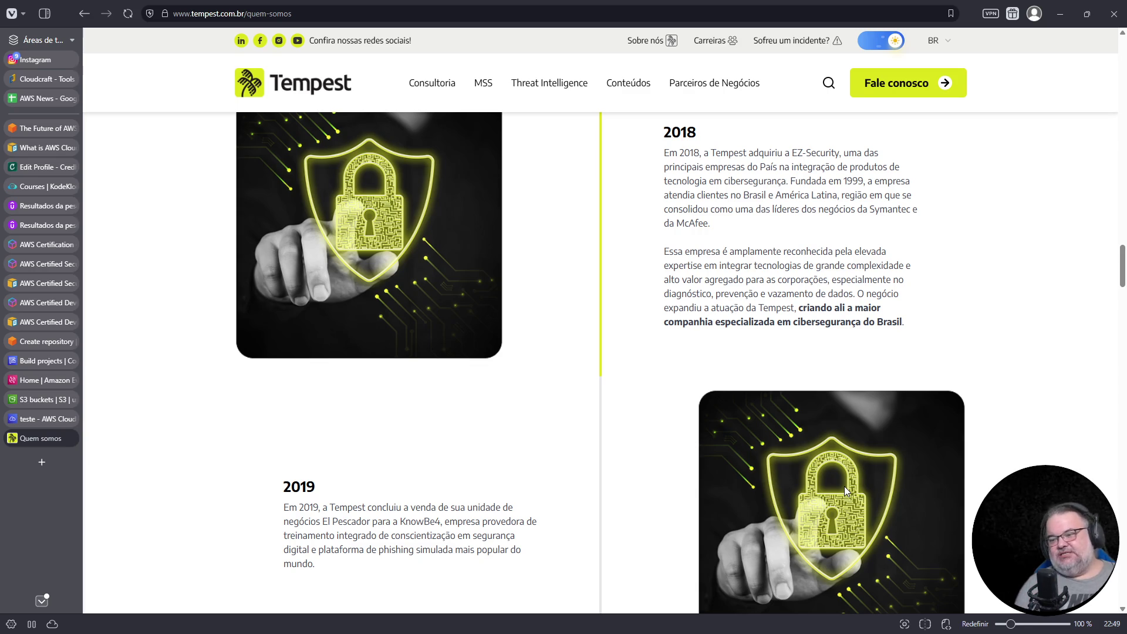
{"action": "scroll", "coordinate": [844, 486], "scroll_direction": "down", "scroll_amount": 5}
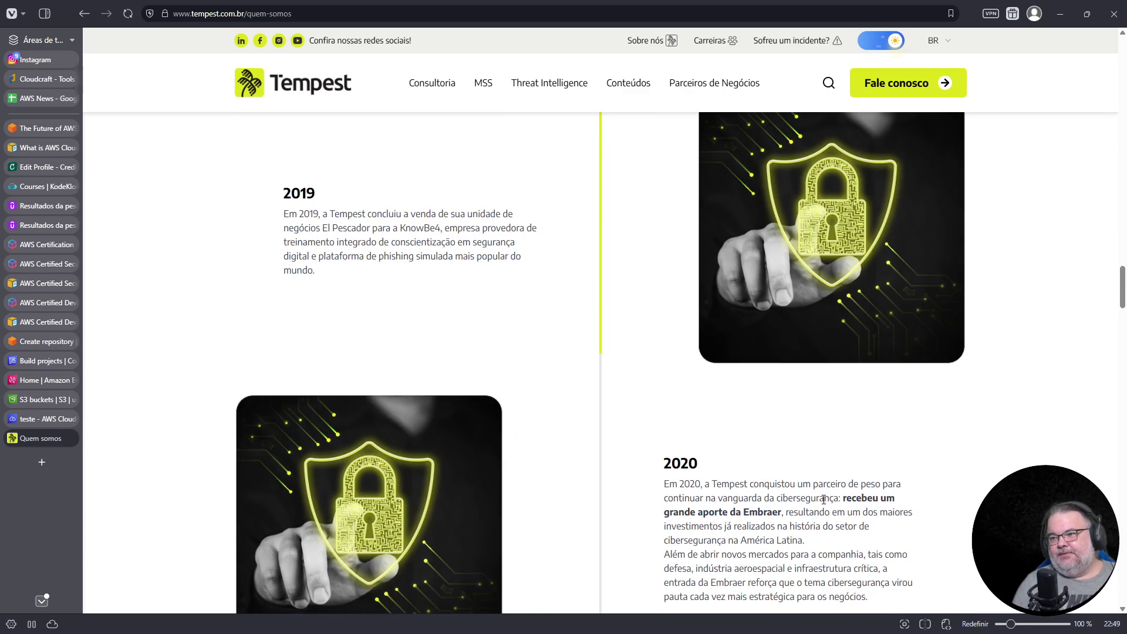
{"action": "scroll", "coordinate": [824, 499], "scroll_direction": "down", "scroll_amount": 5}
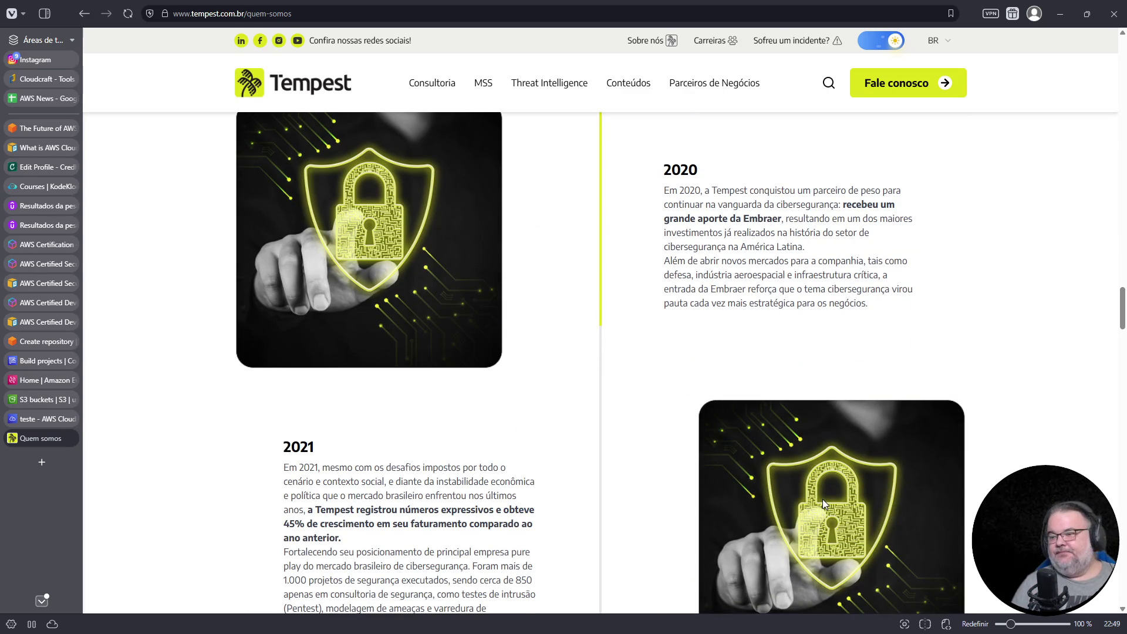
{"action": "scroll", "coordinate": [823, 499], "scroll_direction": "down", "scroll_amount": 5}
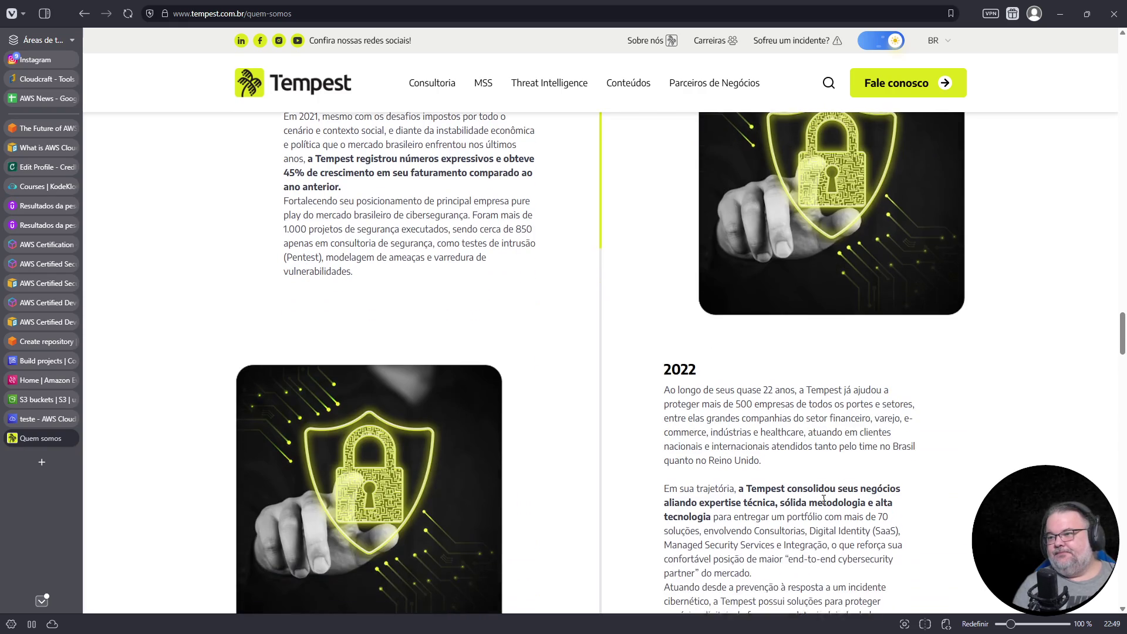
{"action": "scroll", "coordinate": [824, 499], "scroll_direction": "up", "scroll_amount": 1}
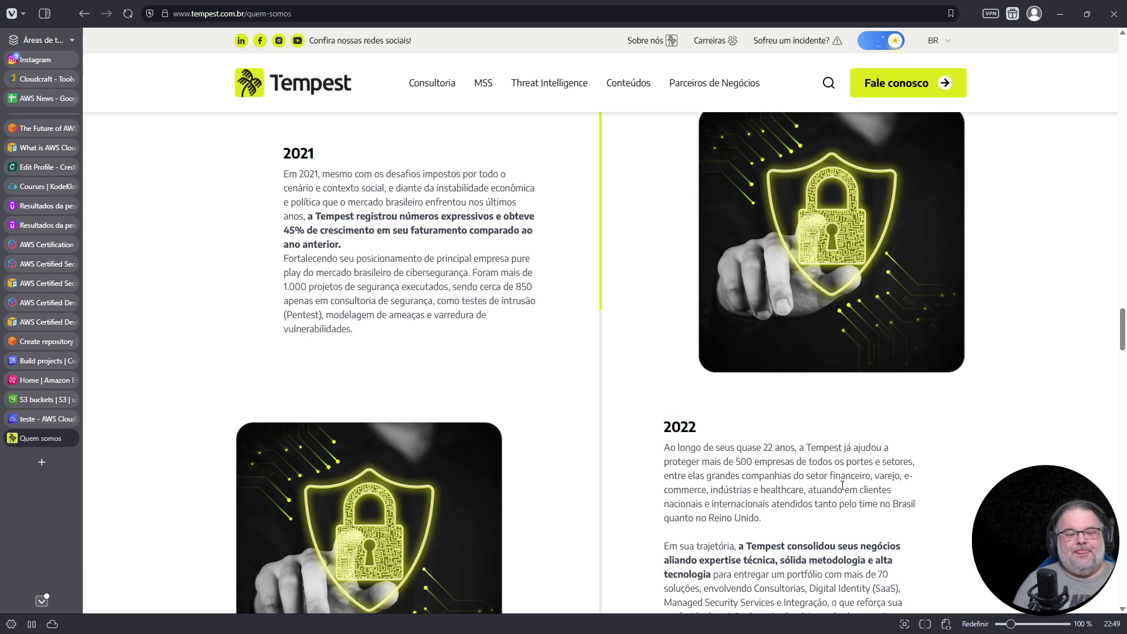
{"action": "scroll", "coordinate": [869, 517], "scroll_direction": "down", "scroll_amount": 15}
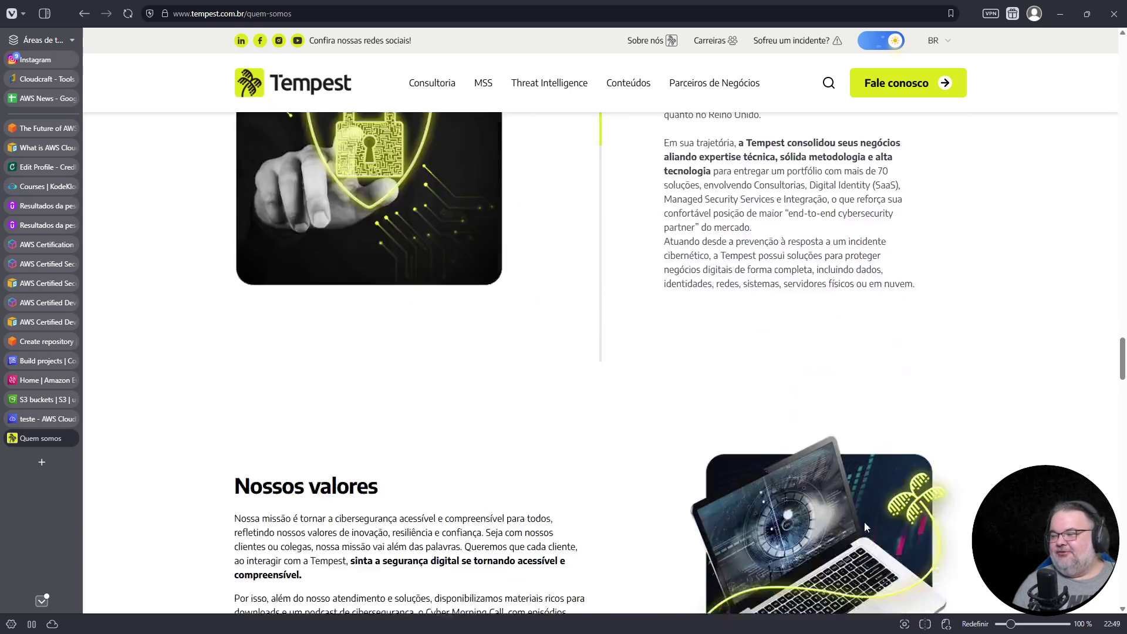
{"action": "scroll", "coordinate": [863, 526], "scroll_direction": "up", "scroll_amount": 1}
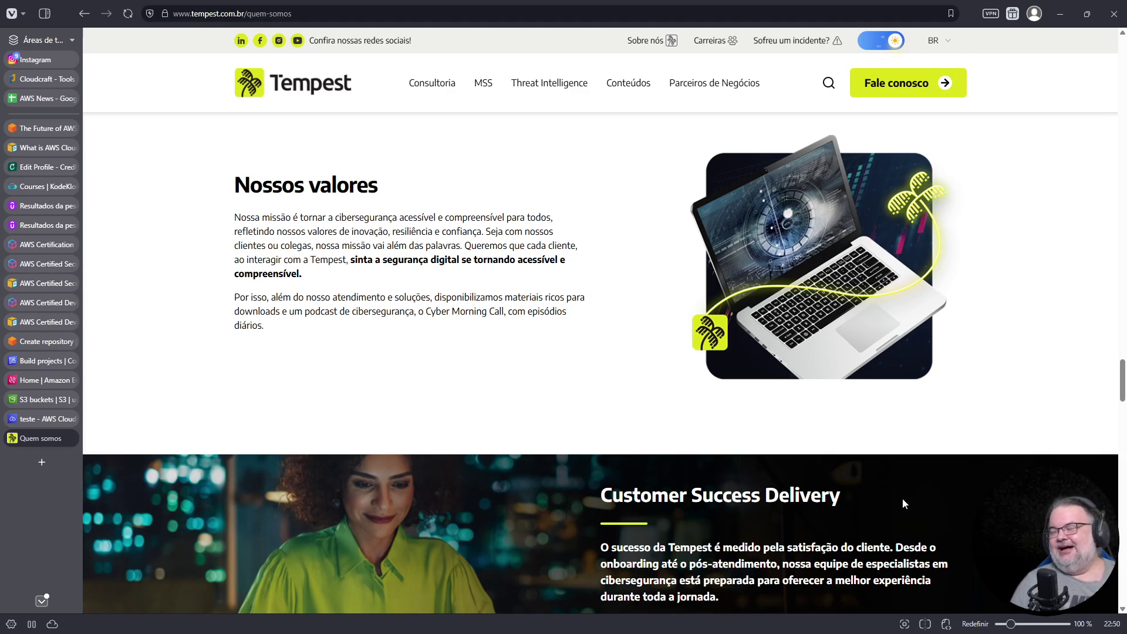
{"action": "scroll", "coordinate": [859, 505], "scroll_direction": "down", "scroll_amount": 7}
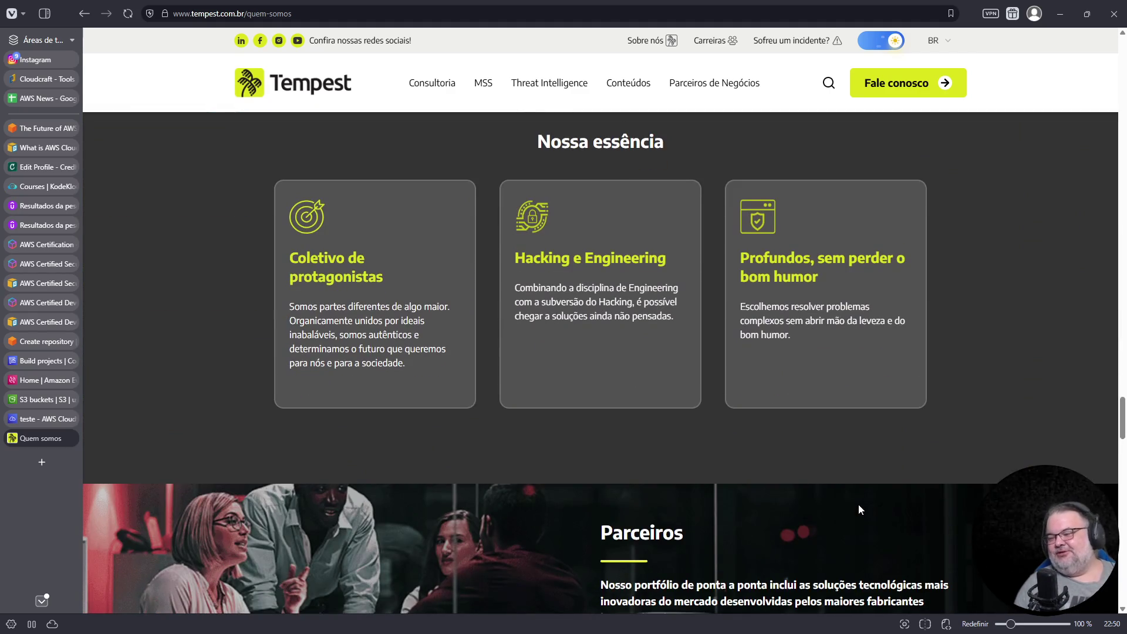
{"action": "scroll", "coordinate": [858, 505], "scroll_direction": "down", "scroll_amount": 3}
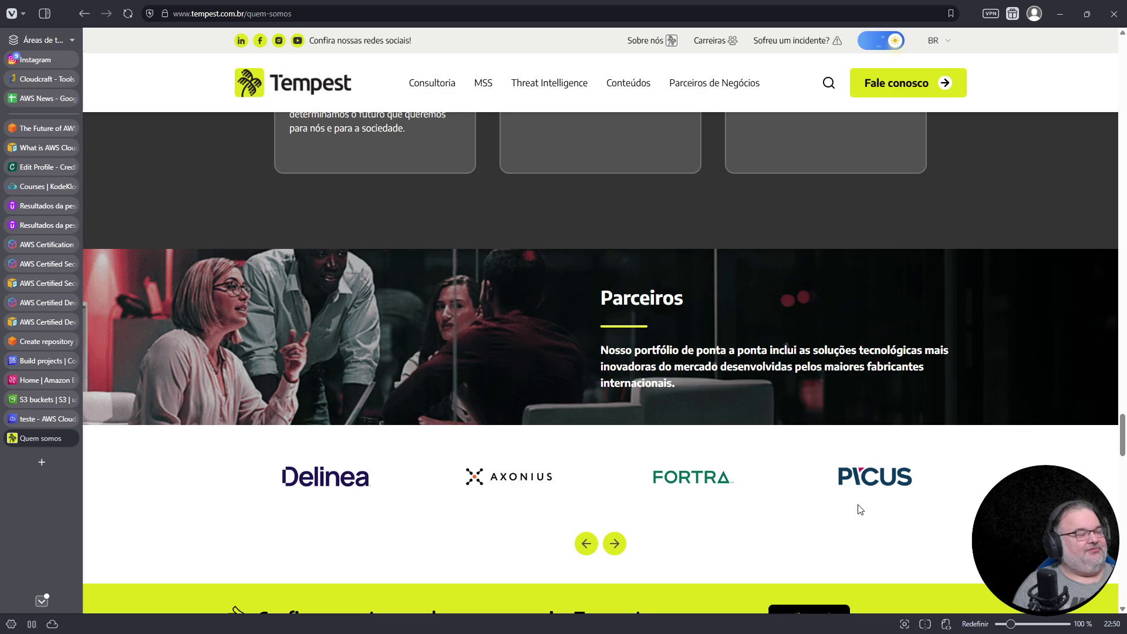
{"action": "scroll", "coordinate": [860, 509], "scroll_direction": "down", "scroll_amount": 5}
{"action": "scroll", "coordinate": [859, 510], "scroll_direction": "down", "scroll_amount": 1}
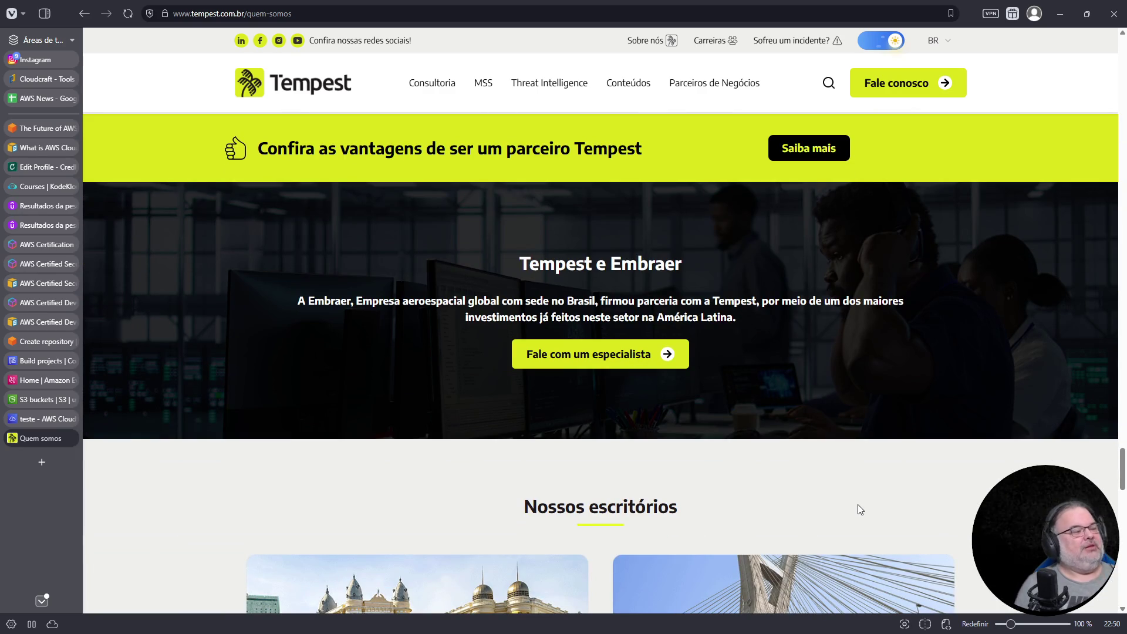
{"action": "scroll", "coordinate": [860, 508], "scroll_direction": "down", "scroll_amount": 4}
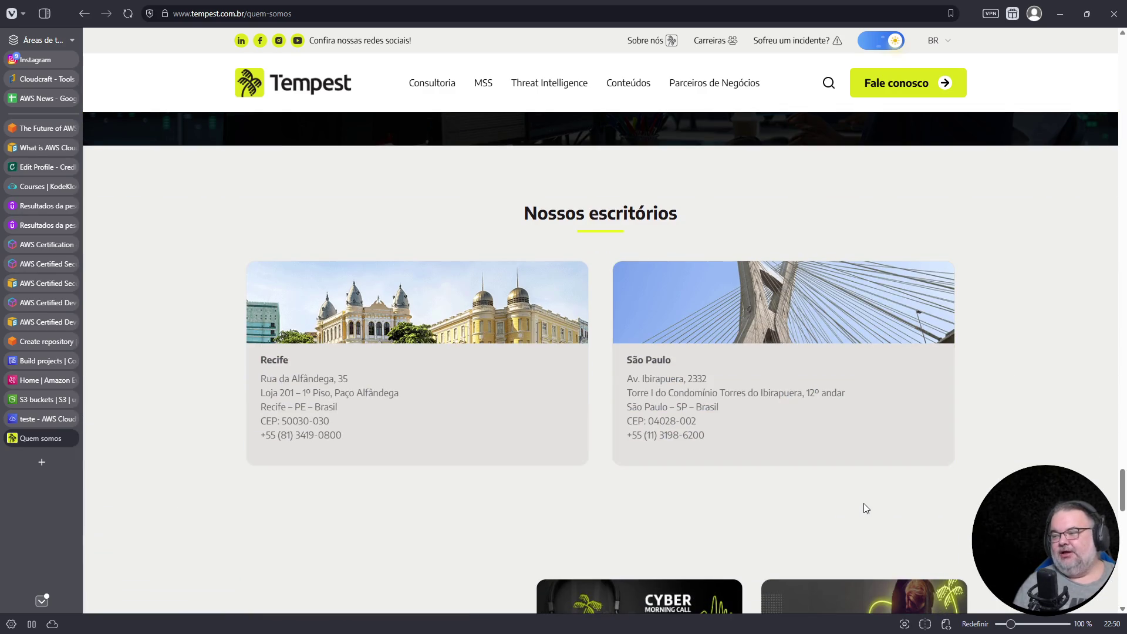
{"action": "scroll", "coordinate": [864, 508], "scroll_direction": "down", "scroll_amount": 2}
{"action": "scroll", "coordinate": [864, 505], "scroll_direction": "down", "scroll_amount": 7}
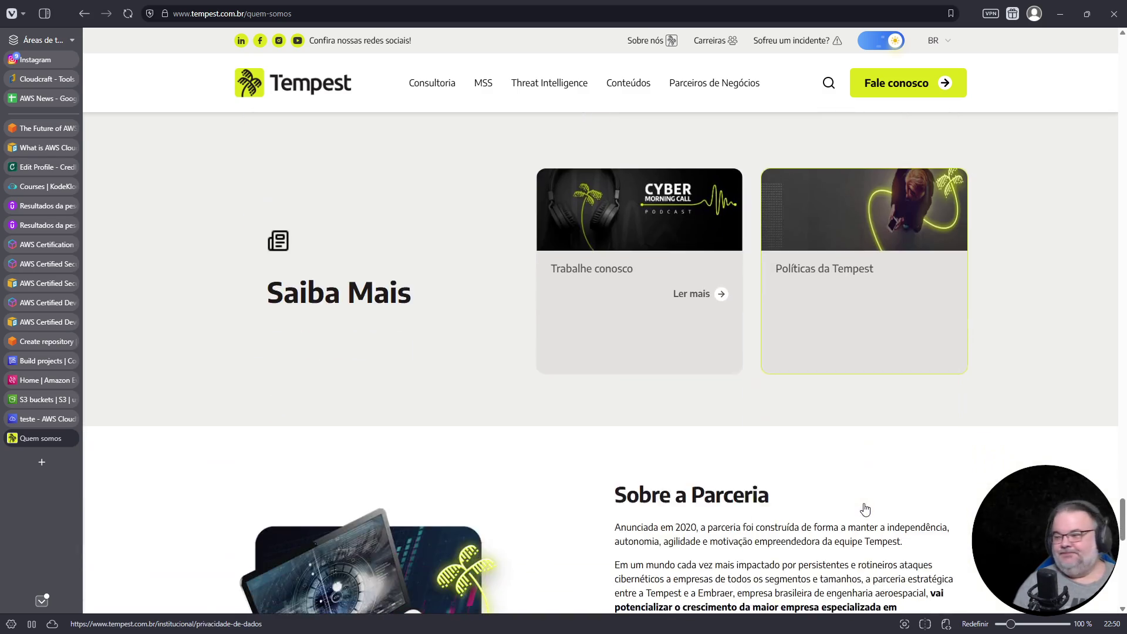
{"action": "scroll", "coordinate": [865, 508], "scroll_direction": "down", "scroll_amount": 2}
{"action": "scroll", "coordinate": [865, 508], "scroll_direction": "down", "scroll_amount": 3}
{"action": "left_click", "coordinate": [484, 17]}
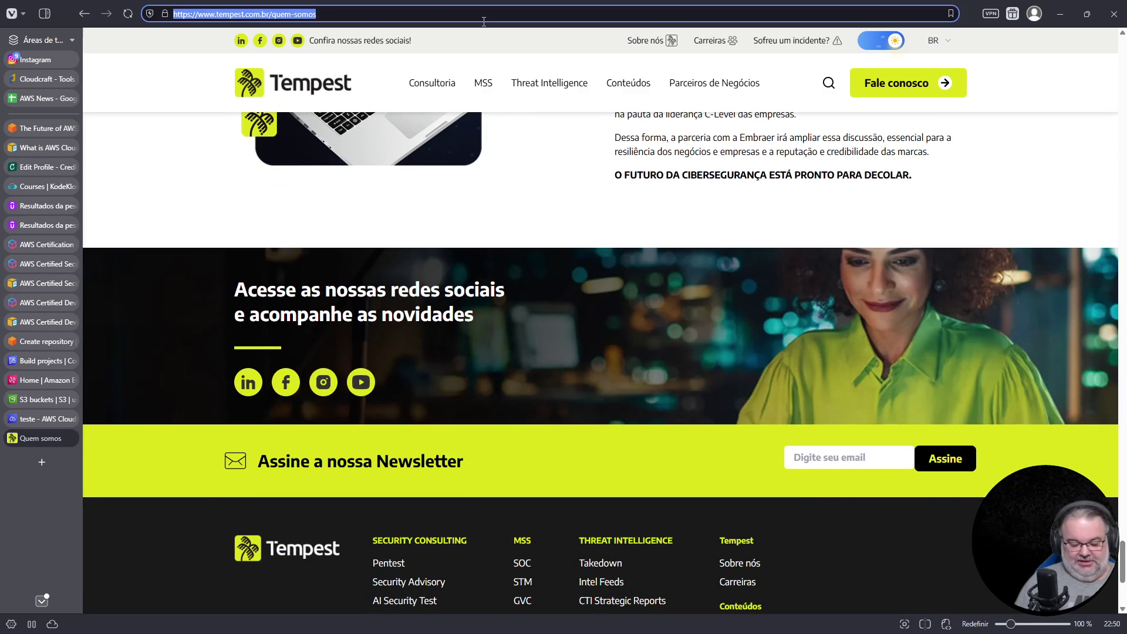
- Go to LinkedIn, search for the Tempest founder by name, and open his profile
{"action": "type", "text": "linkedin"}
{"action": "key", "text": "Return"}
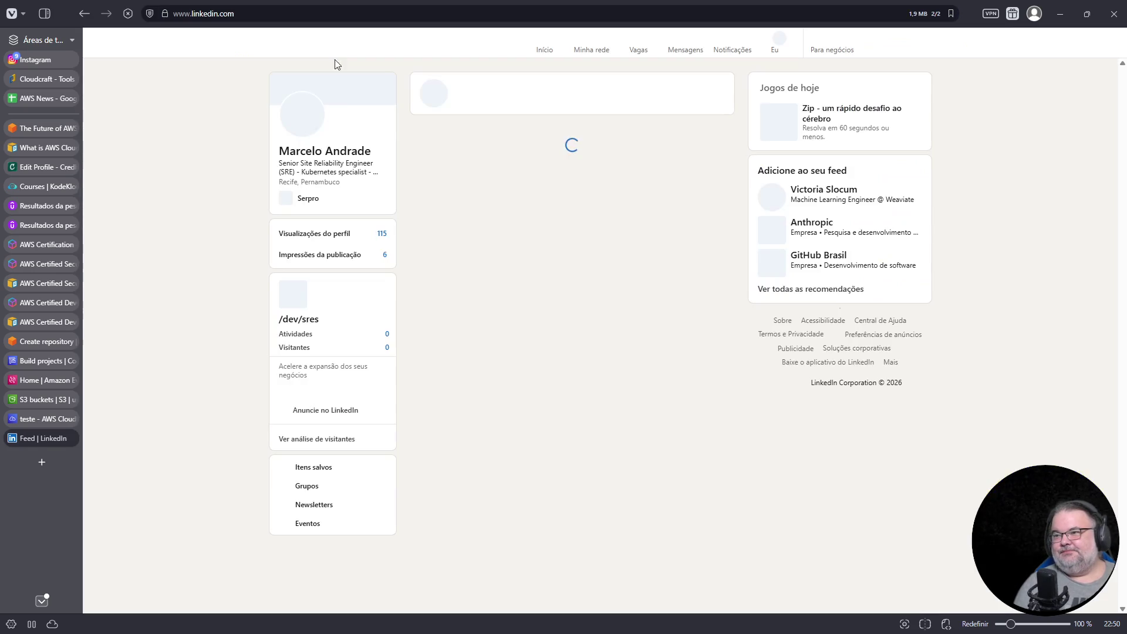
{"action": "left_click", "coordinate": [348, 44]}
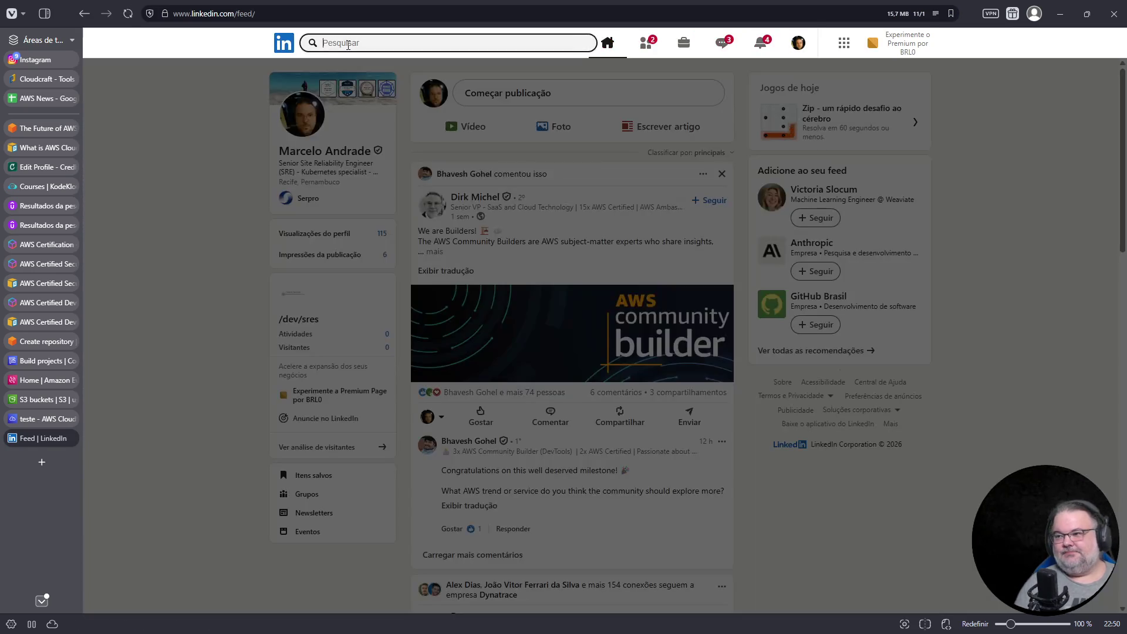
{"action": "type", "text": "lincol"}
{"action": "type", "text": "n tempest"}
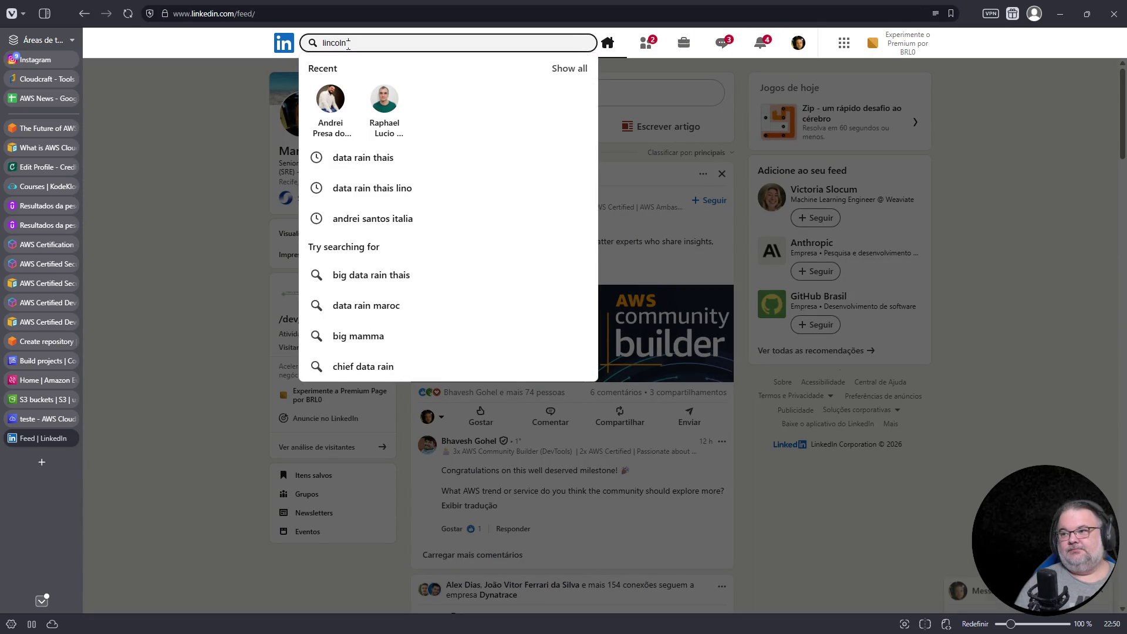
{"action": "key", "text": "Escape"}
{"action": "key", "text": "Return"}
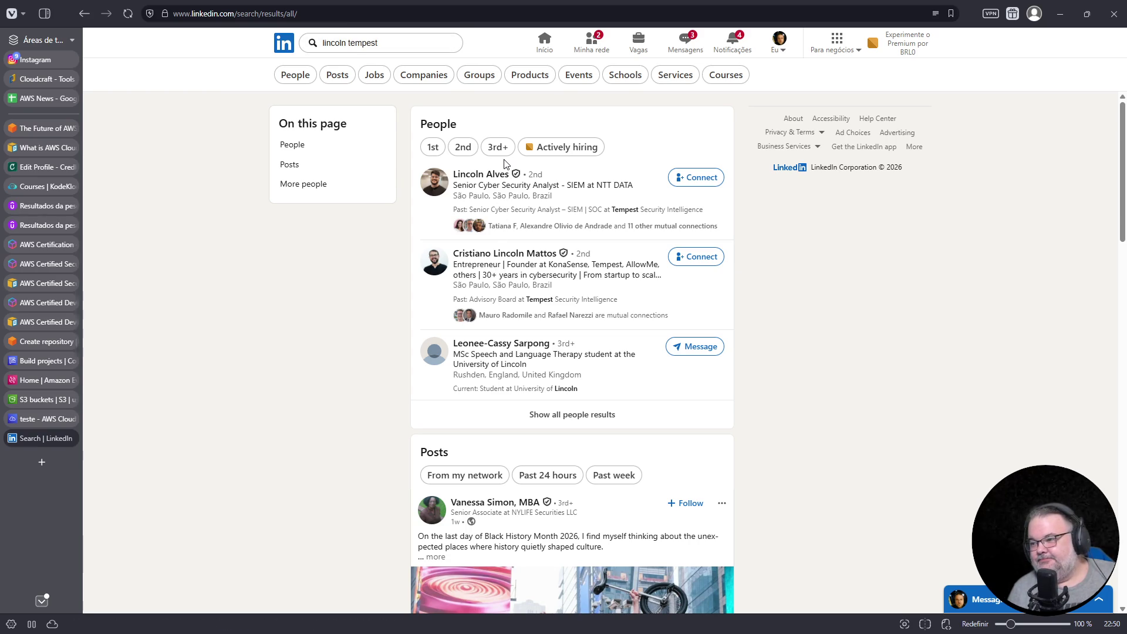
{"action": "left_click", "coordinate": [510, 249]}
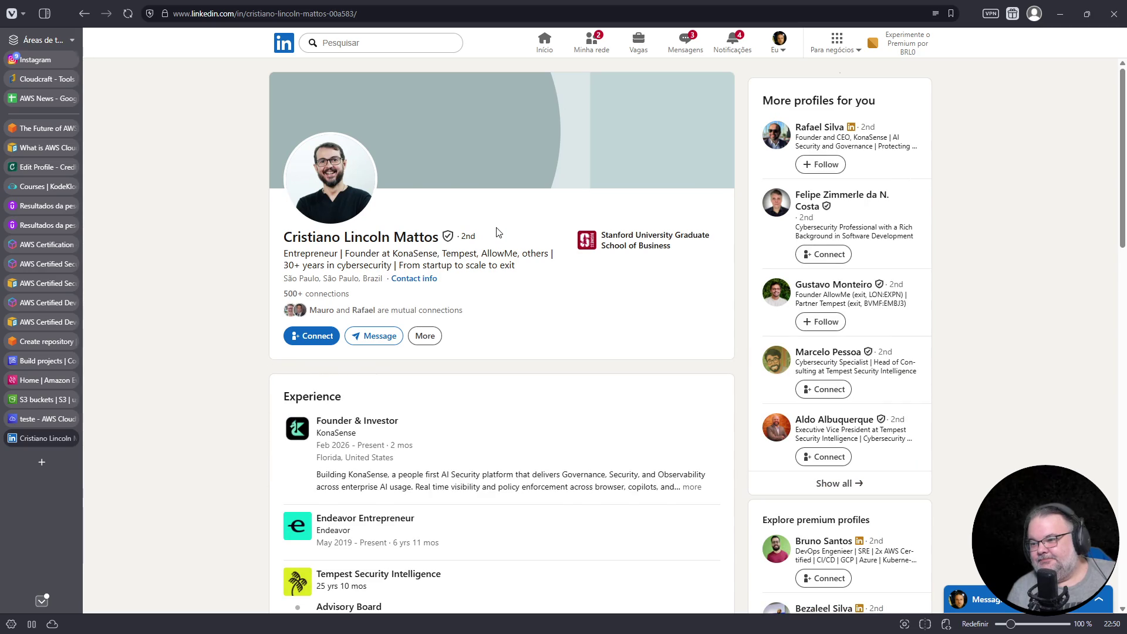
- Zoom in on the profile and expand the full KonaSense experience description
{"action": "scroll", "coordinate": [497, 232], "scroll_direction": "down", "scroll_amount": 10}
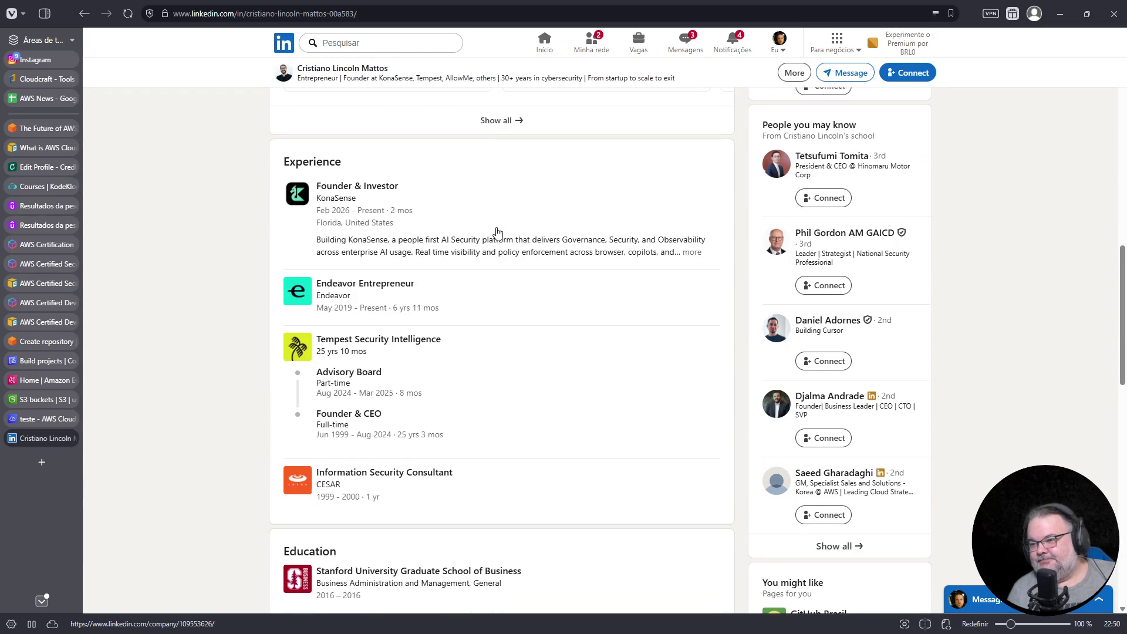
{"action": "scroll", "coordinate": [496, 233], "scroll_direction": "down", "scroll_amount": 2}
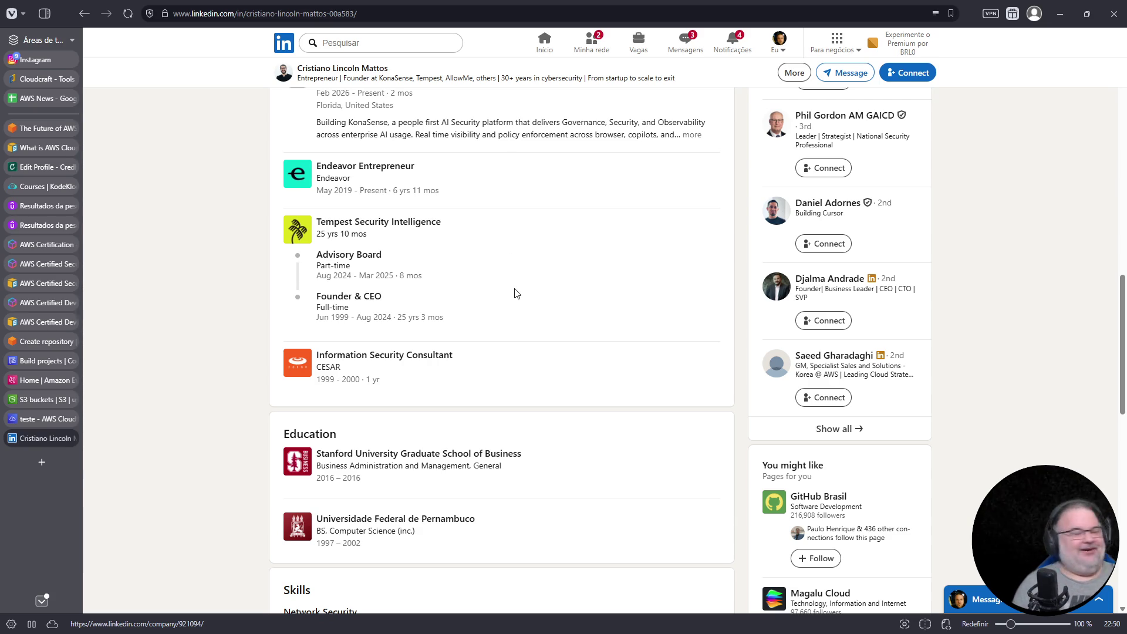
{"action": "key", "text": "ctrl+plus"}
{"action": "key", "text": "ctrl+plus"}
{"action": "key", "text": "ctrl+plus"}
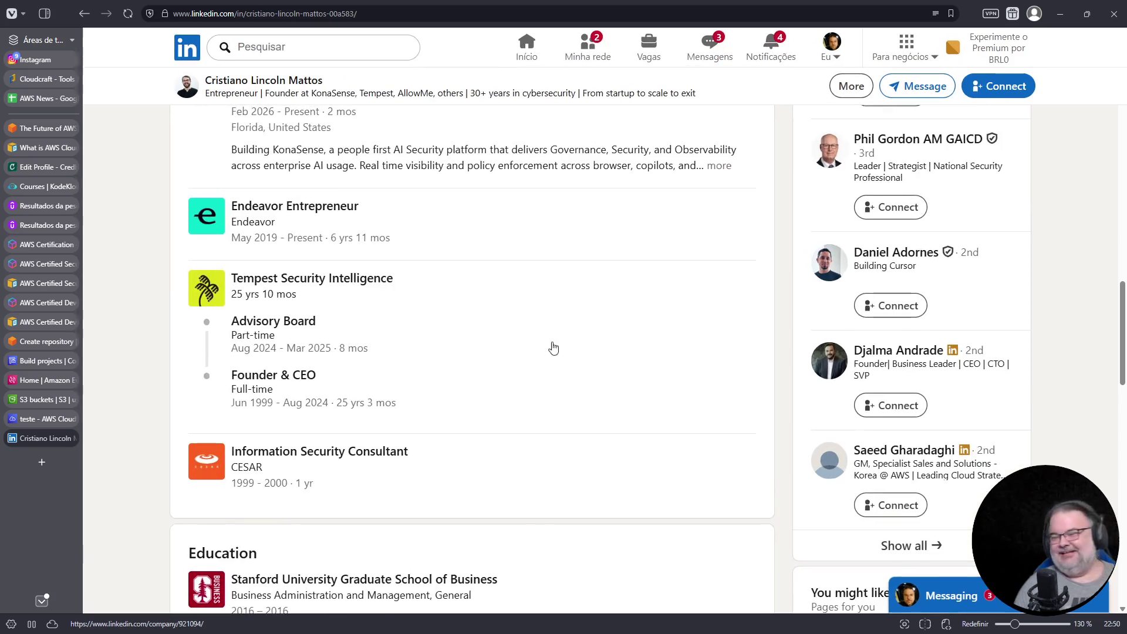
{"action": "scroll", "coordinate": [552, 347], "scroll_direction": "down", "scroll_amount": 2}
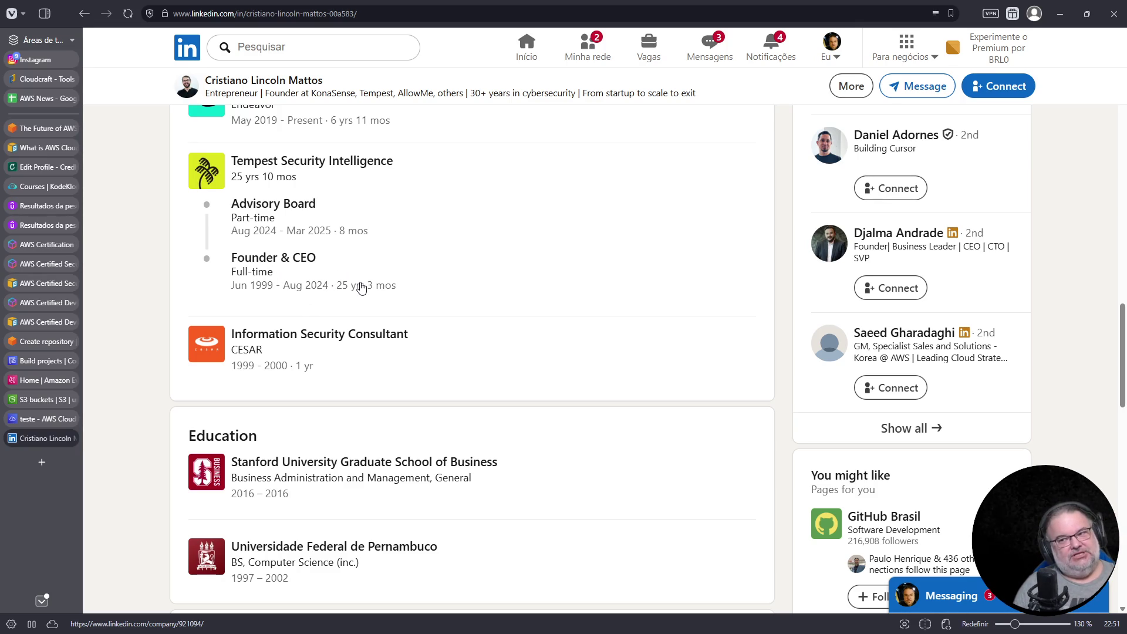
{"action": "scroll", "coordinate": [359, 287], "scroll_direction": "up", "scroll_amount": 1}
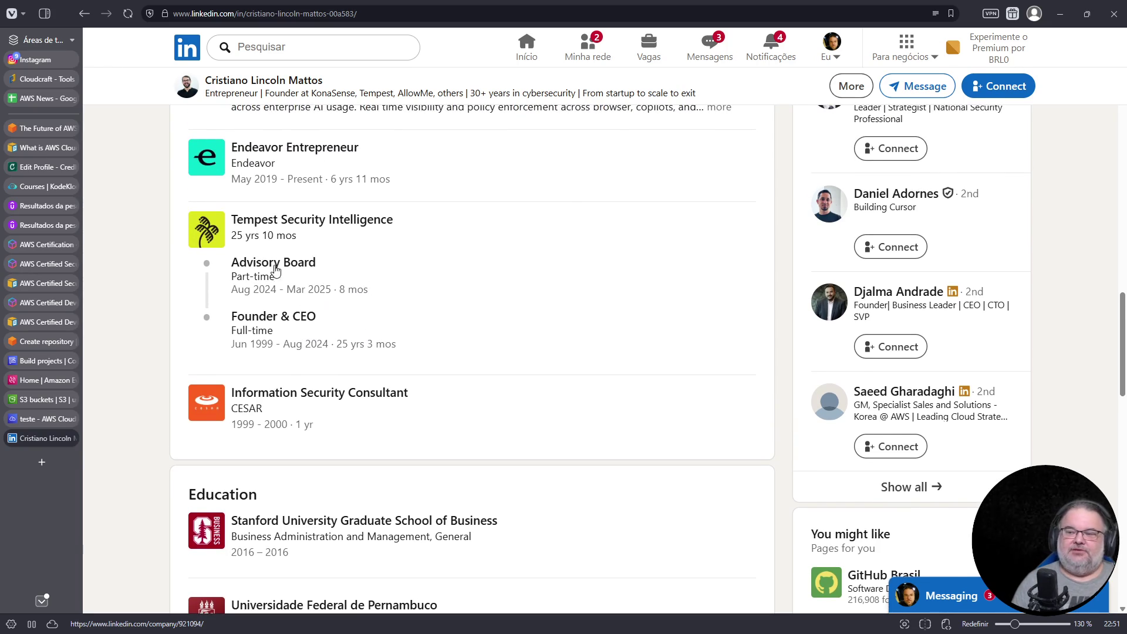
{"action": "scroll", "coordinate": [328, 296], "scroll_direction": "up", "scroll_amount": 2}
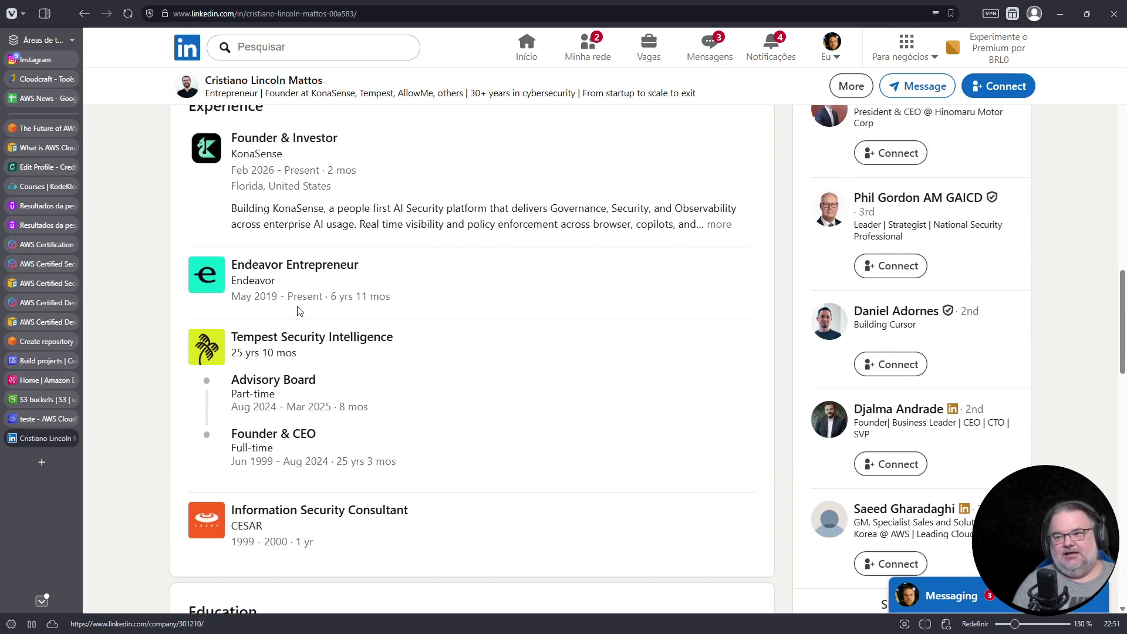
{"action": "scroll", "coordinate": [300, 310], "scroll_direction": "up", "scroll_amount": 2}
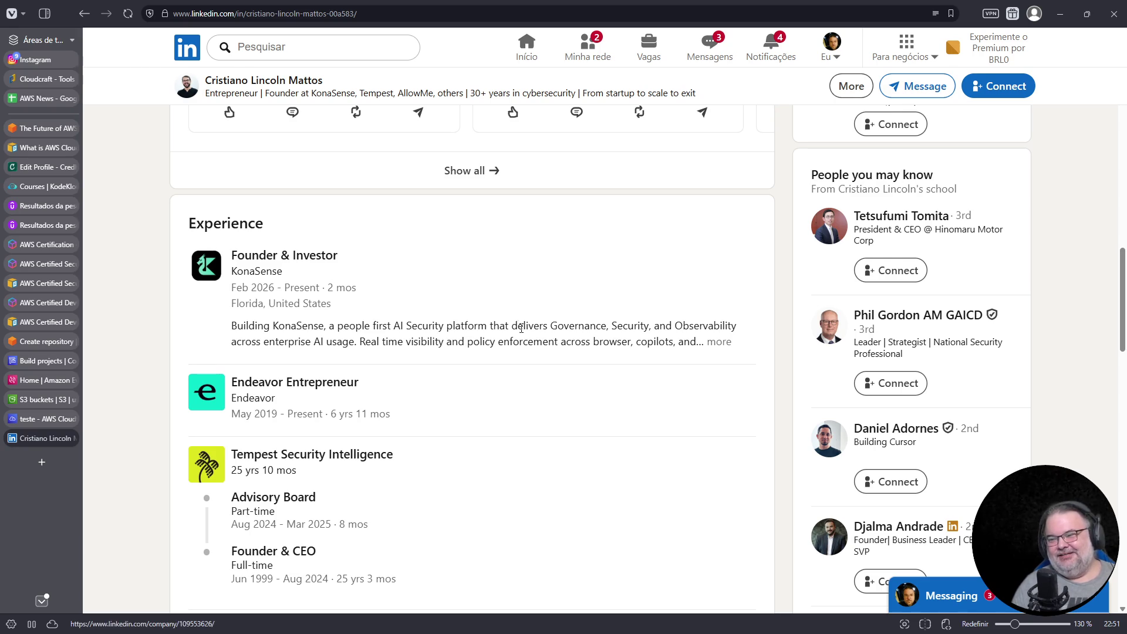
{"action": "left_click", "coordinate": [718, 343]}
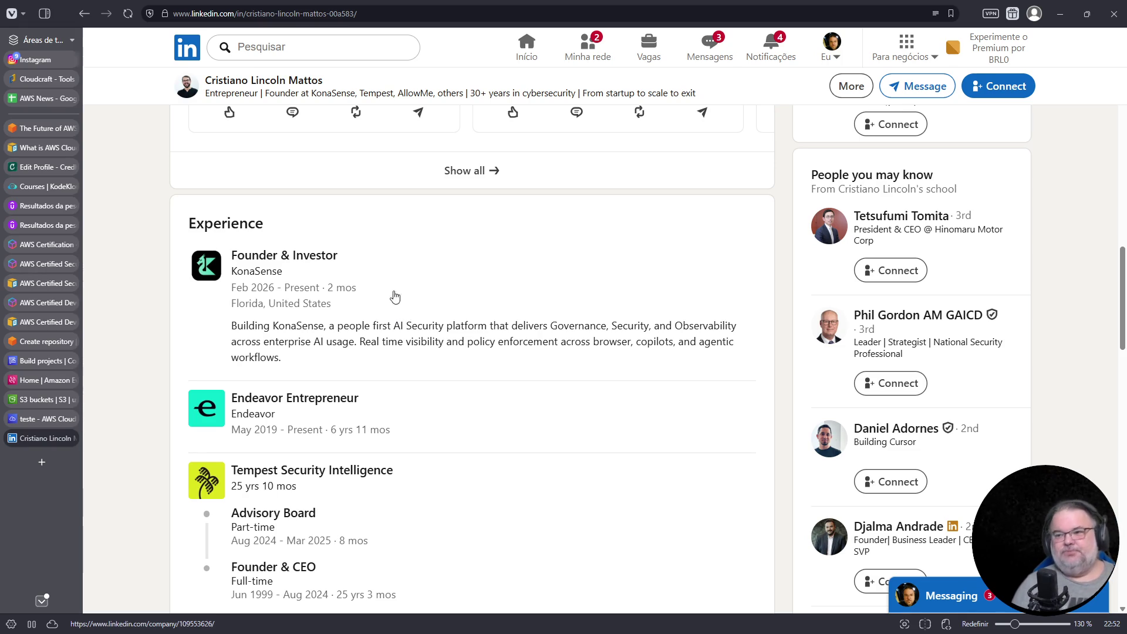
- Review the profile's Education and Skills sections
{"action": "scroll", "coordinate": [350, 306], "scroll_direction": "up", "scroll_amount": 6}
{"action": "scroll", "coordinate": [348, 307], "scroll_direction": "up", "scroll_amount": 6}
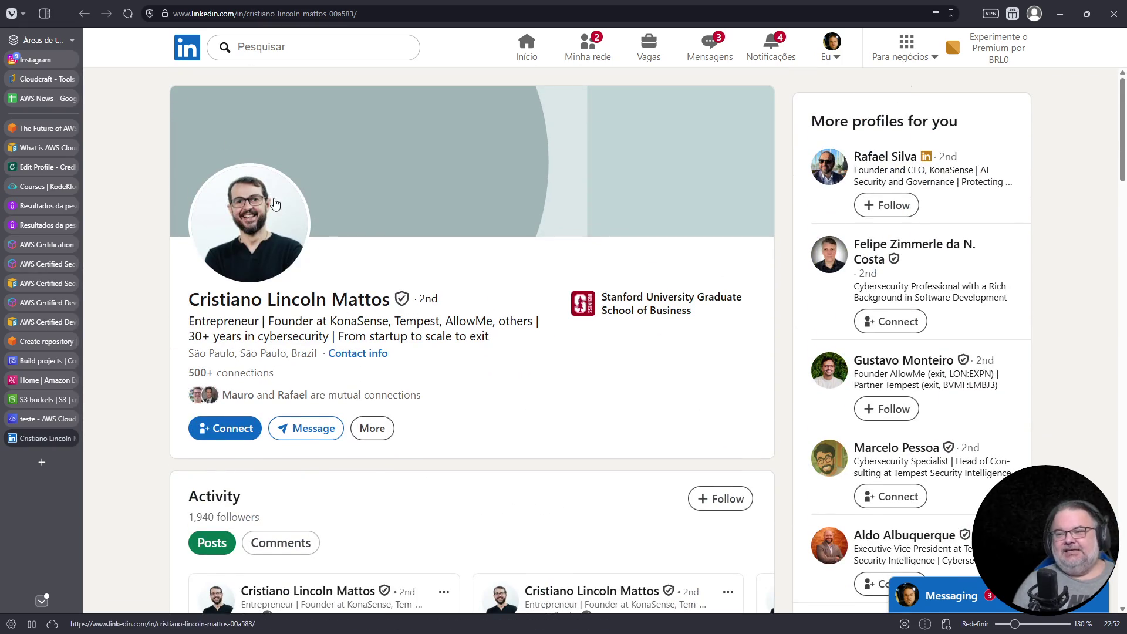
{"action": "scroll", "coordinate": [276, 204], "scroll_direction": "down", "scroll_amount": 20}
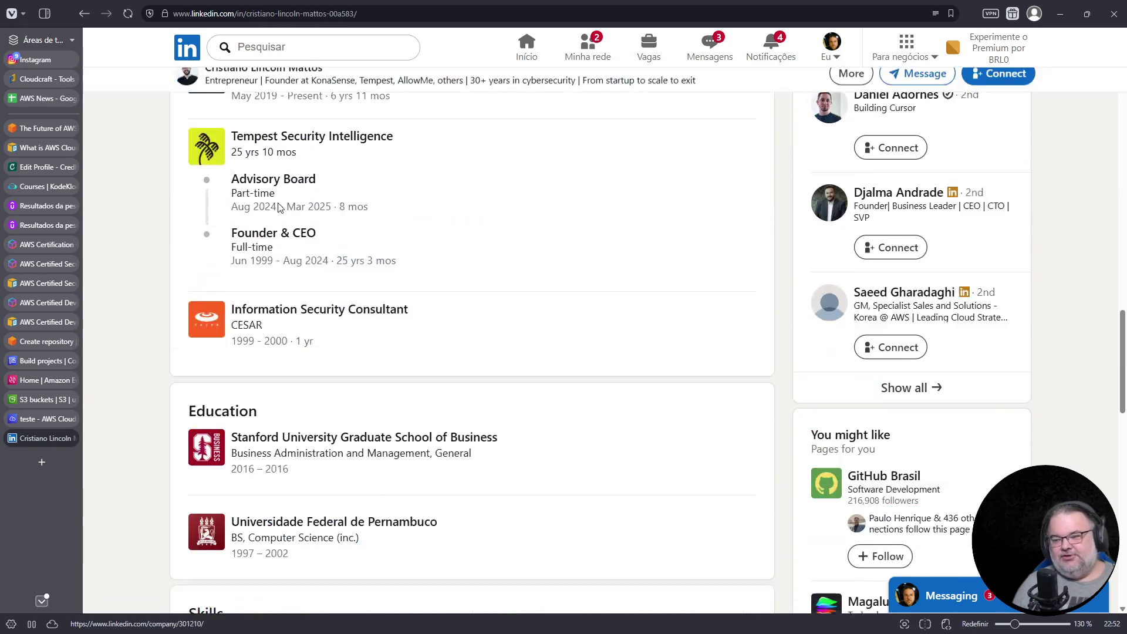
{"action": "scroll", "coordinate": [355, 258], "scroll_direction": "up", "scroll_amount": 2, "text": "ctrl"}
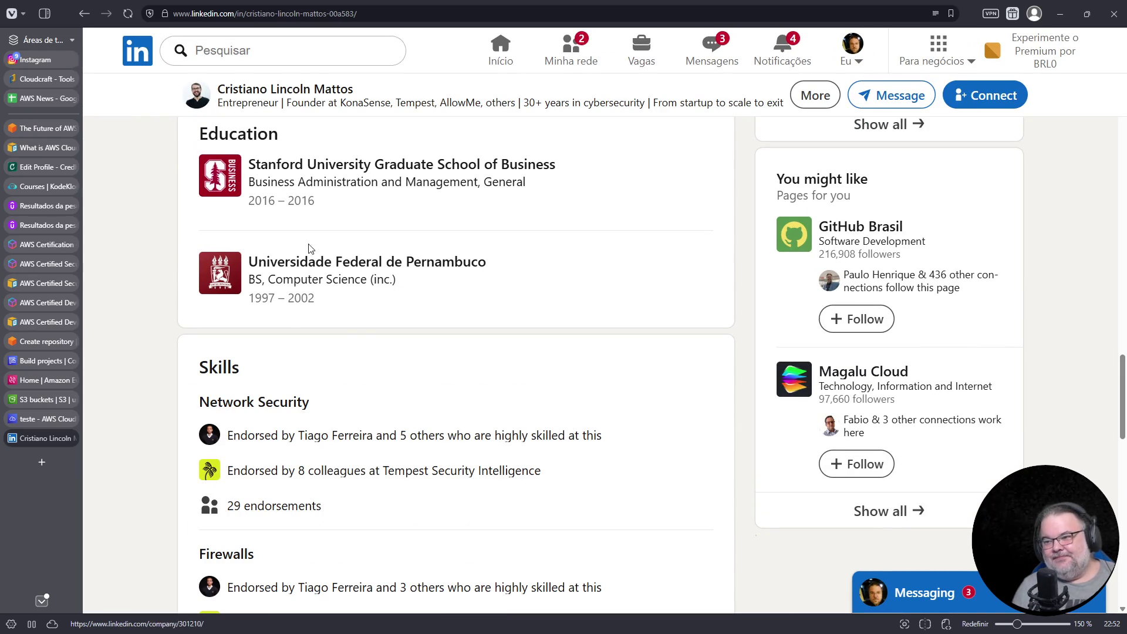
{"action": "scroll", "coordinate": [317, 254], "scroll_direction": "up", "scroll_amount": 2}
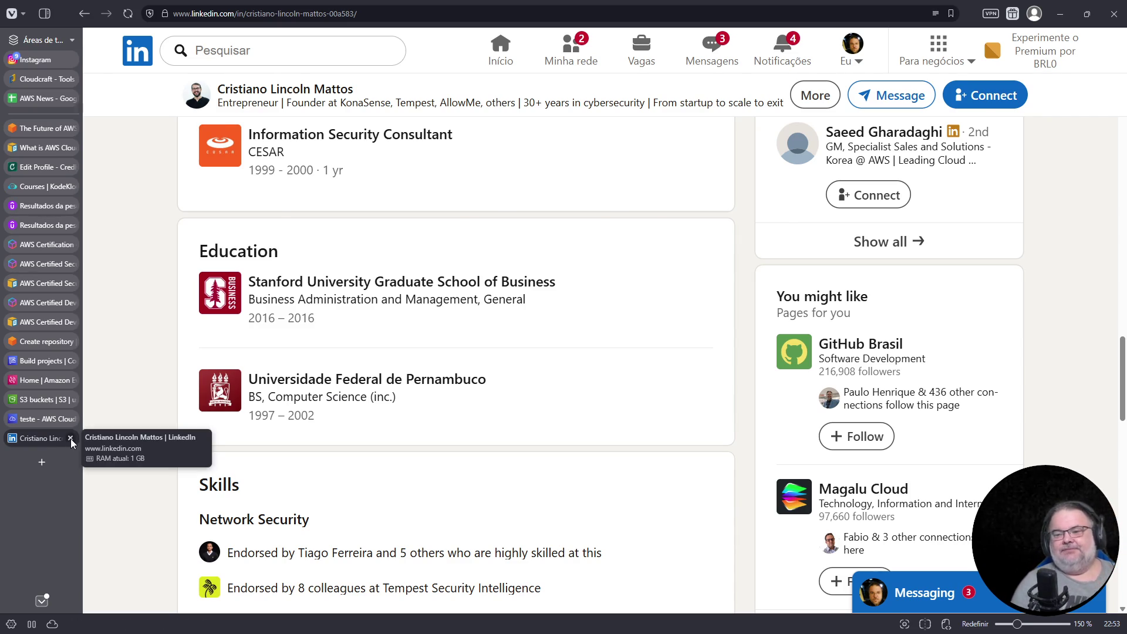
- Close the LinkedIn tab to return to the S3 buckets list showing devsres-live-twitch-2026
{"action": "left_click", "coordinate": [71, 440]}
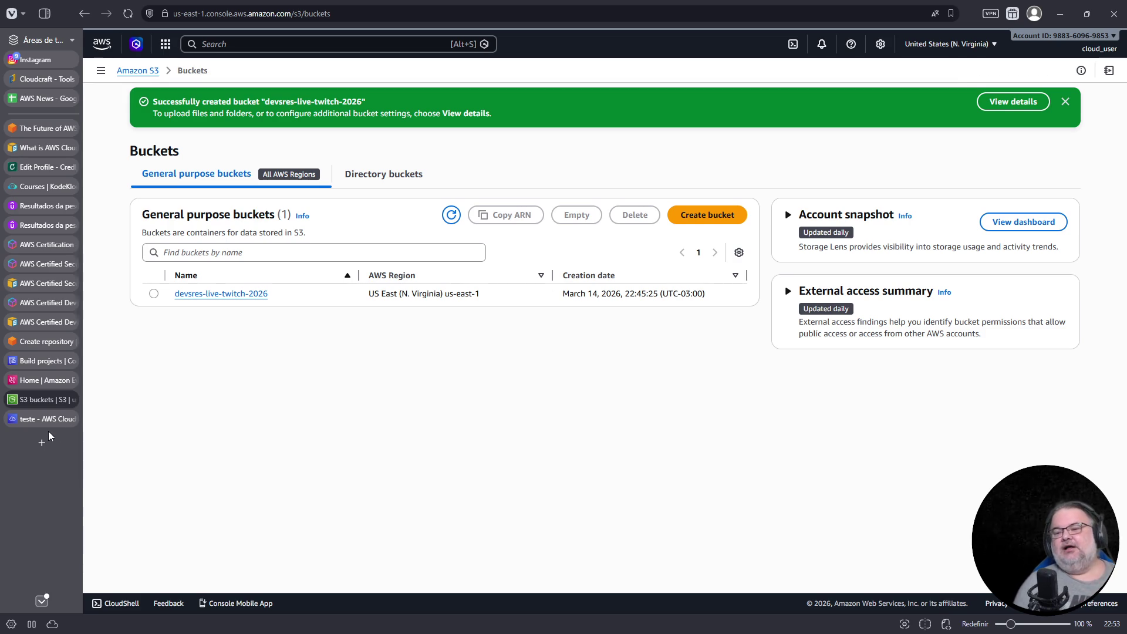
{"action": "mouse_move", "coordinate": [71, 417]}
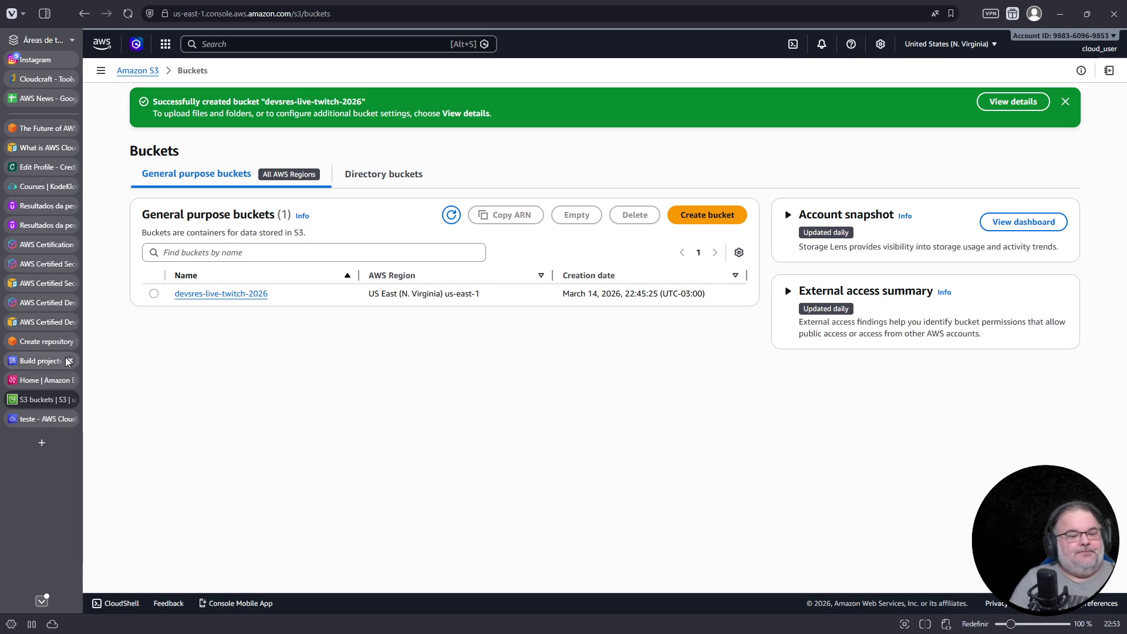
{"action": "mouse_move", "coordinate": [7, 342]}
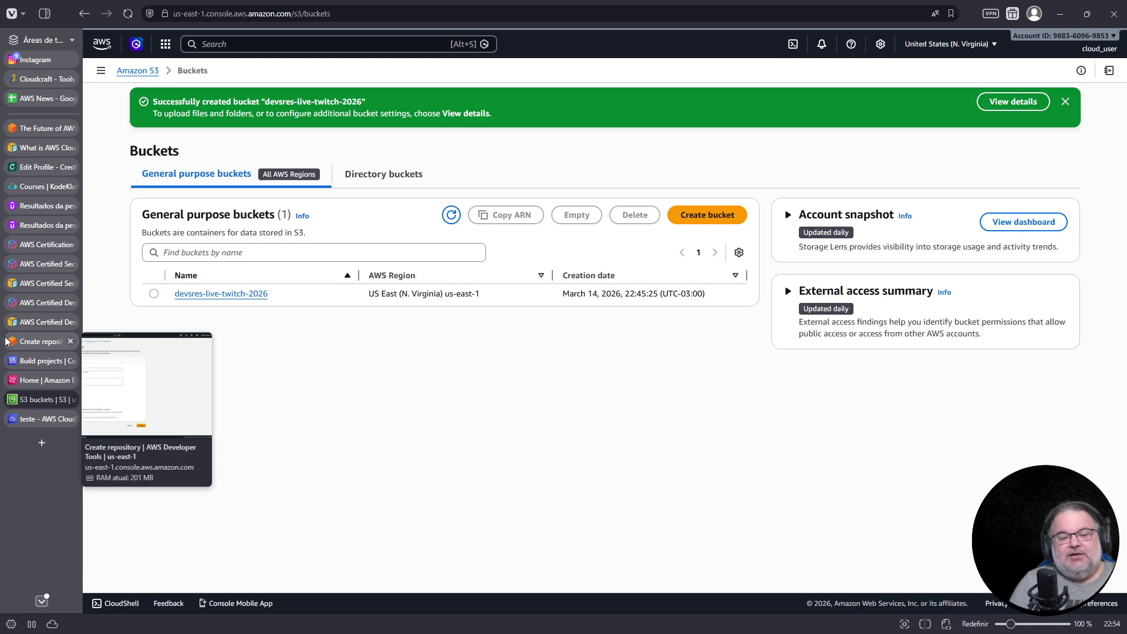
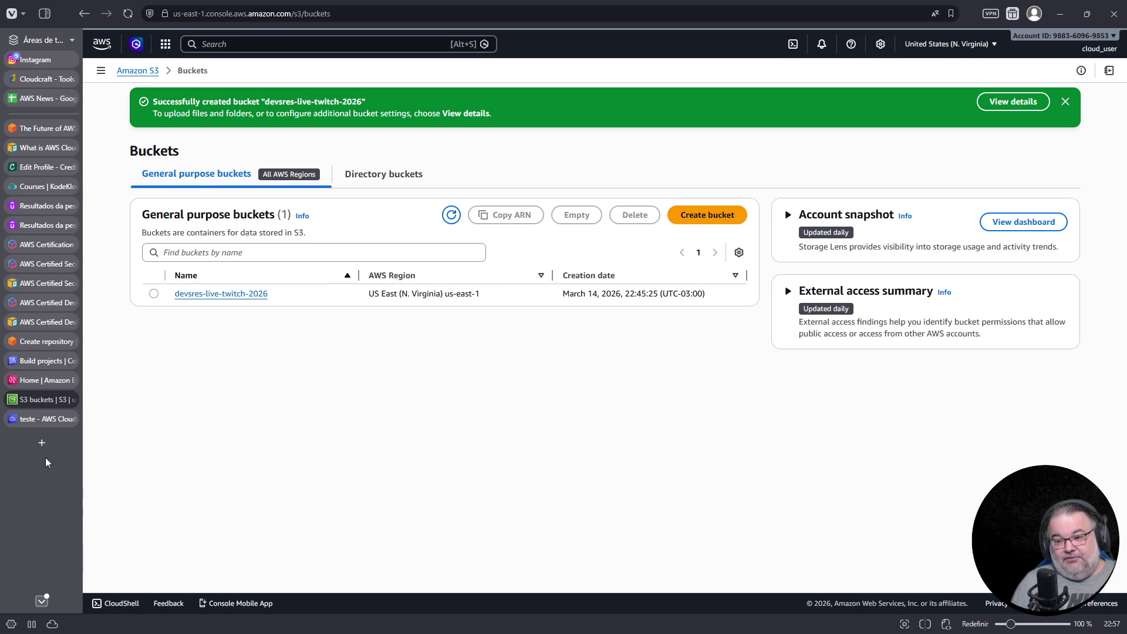
- Open a new browser tab from the Vivaldi tab sidebar
{"action": "left_click", "coordinate": [41, 442]}
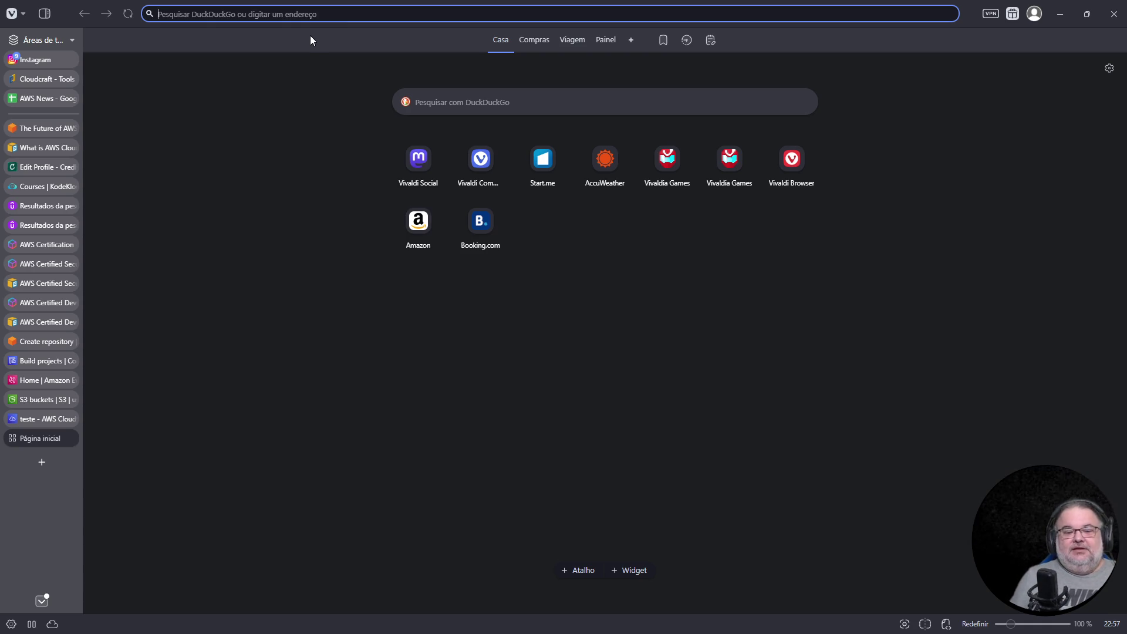
{"action": "type", "text": "www.google."}
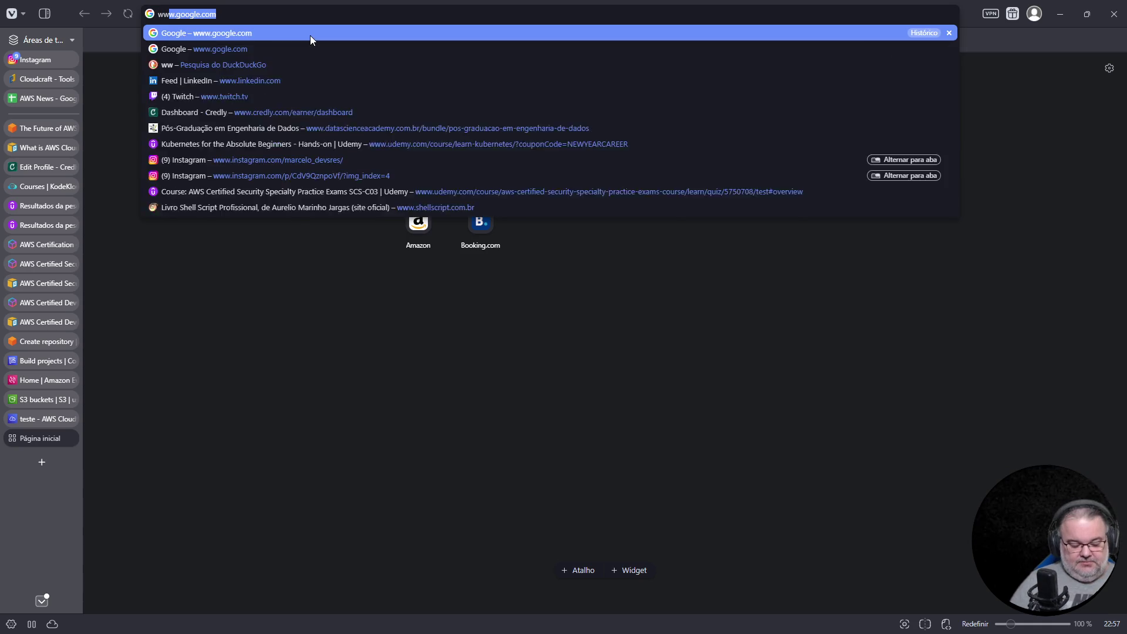
{"action": "key", "text": "Return"}
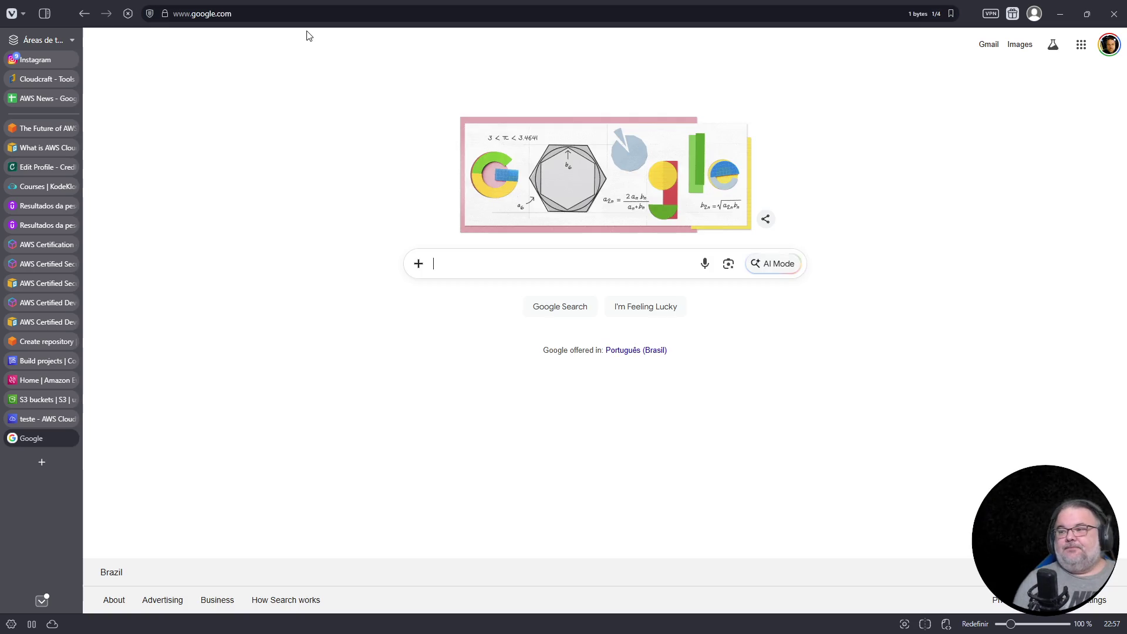
{"action": "left_click", "coordinate": [458, 266]}
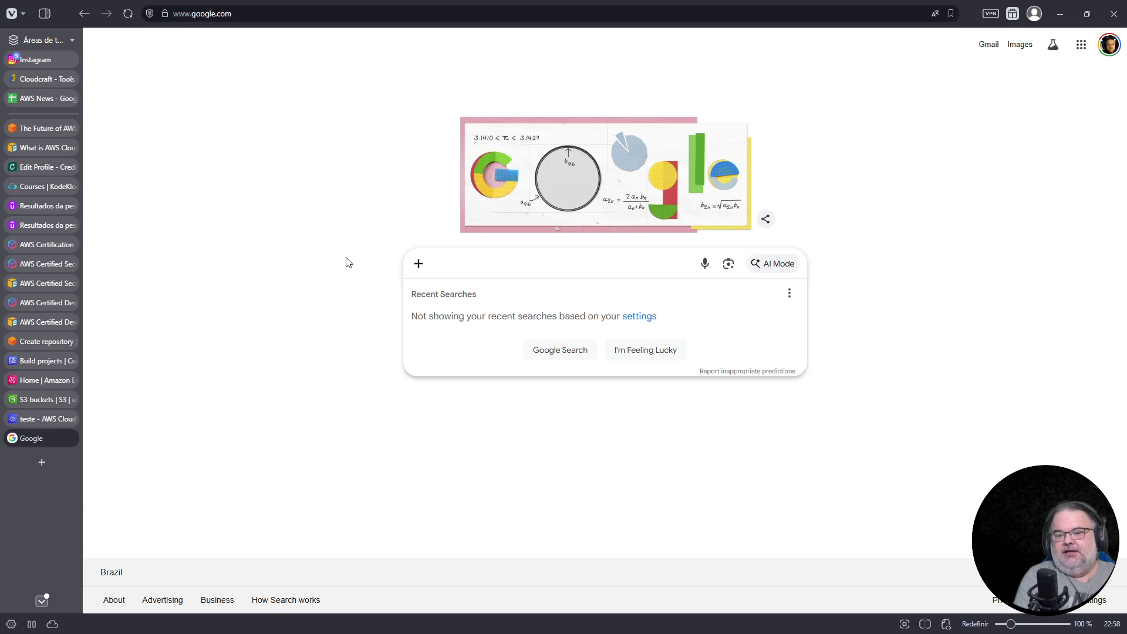
- Search Google for 'devsecops', then switch to the Credly profile tab
{"action": "type", "text": "de"}
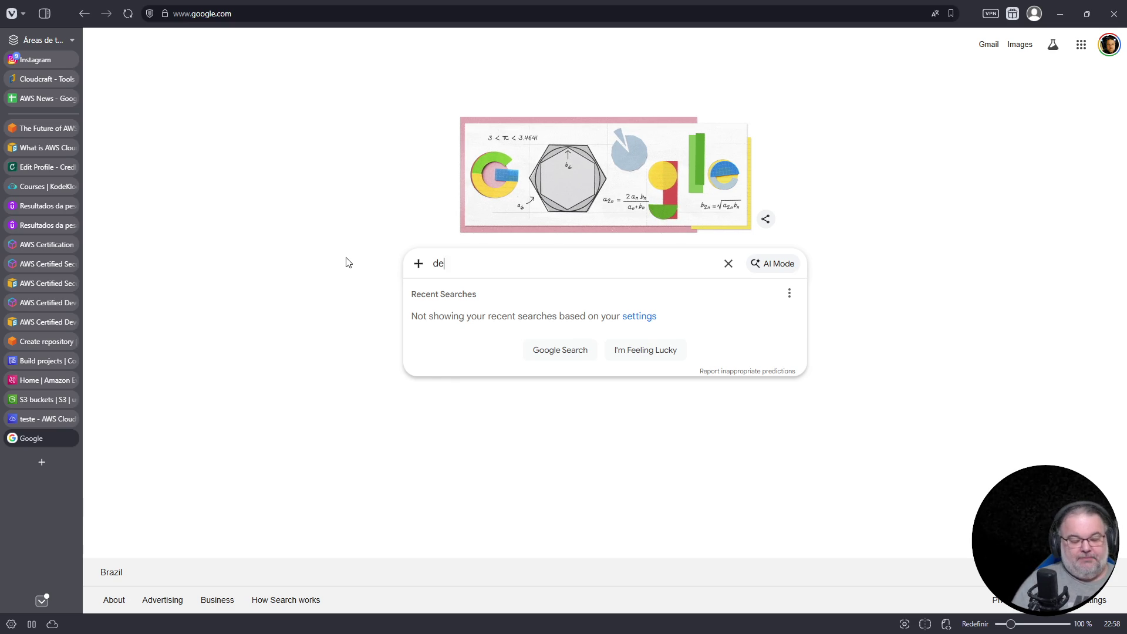
{"action": "type", "text": "vsecops"}
{"action": "key", "text": "Return"}
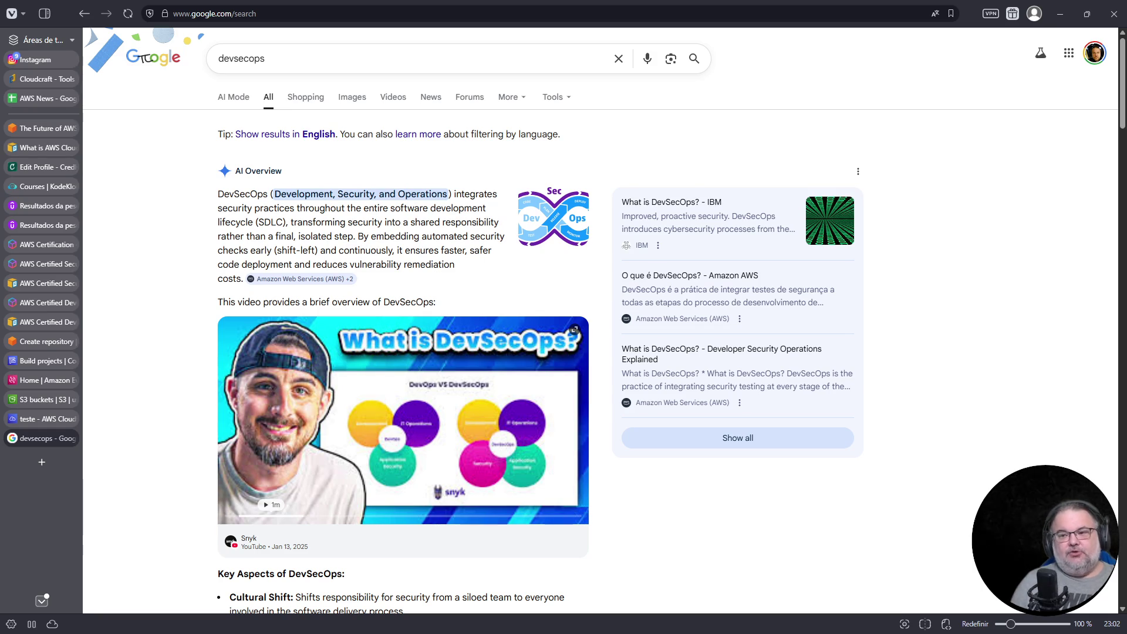
{"action": "left_click", "coordinate": [41, 166]}
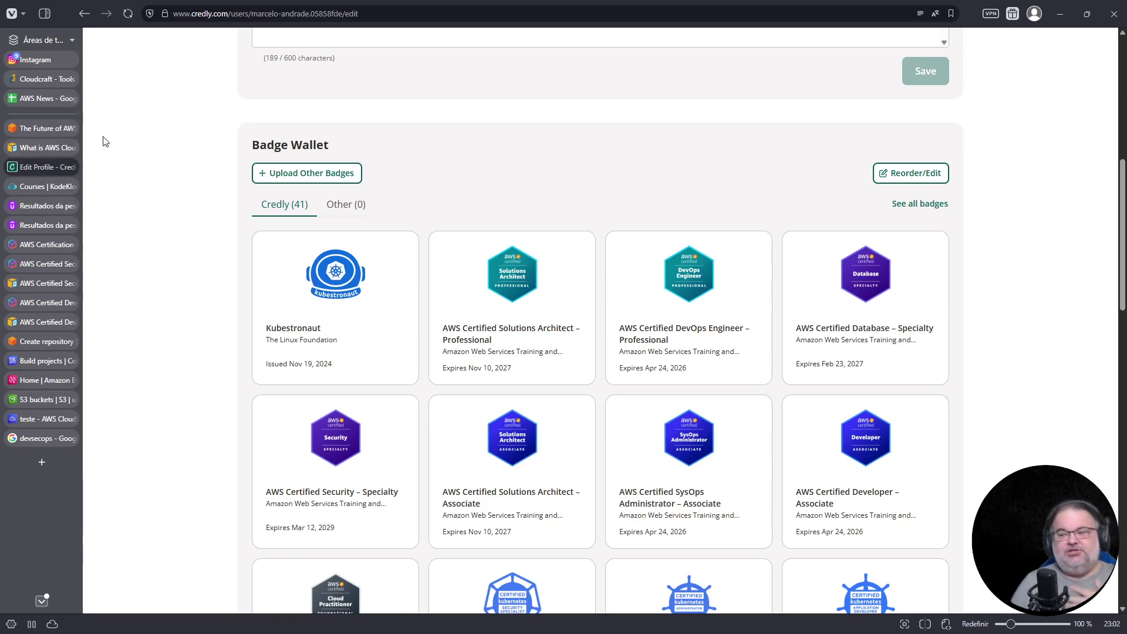
- Scroll the Badge Wallet and open the CKS: Certified Kubernetes Security Specialist badge details
{"action": "scroll", "coordinate": [502, 184], "scroll_direction": "down", "scroll_amount": 7}
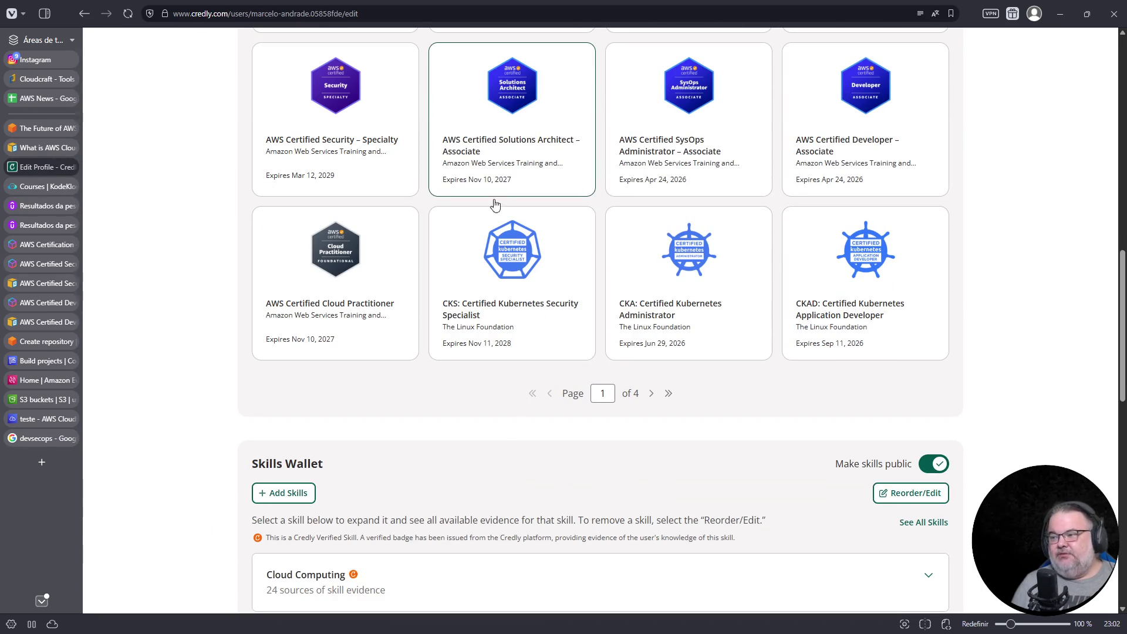
{"action": "left_click", "coordinate": [517, 284]}
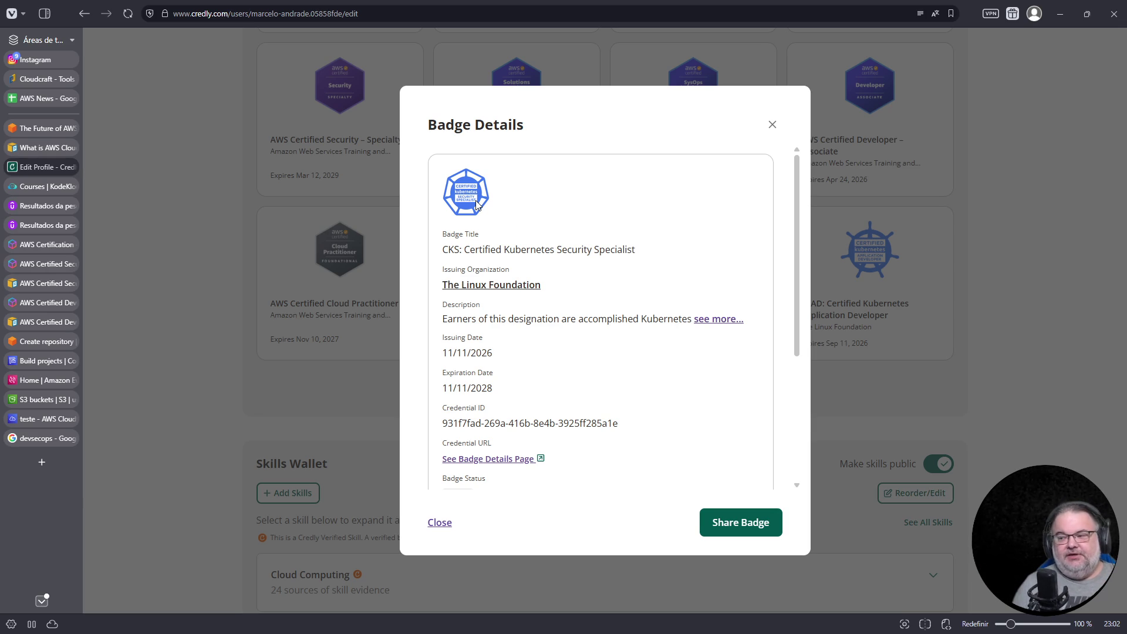
- Zoom the Credly page to 150% and close the CKS badge details dialog
{"action": "key", "text": "ctrl+plus"}
{"action": "key", "text": "ctrl+plus"}
{"action": "key", "text": "ctrl+plus"}
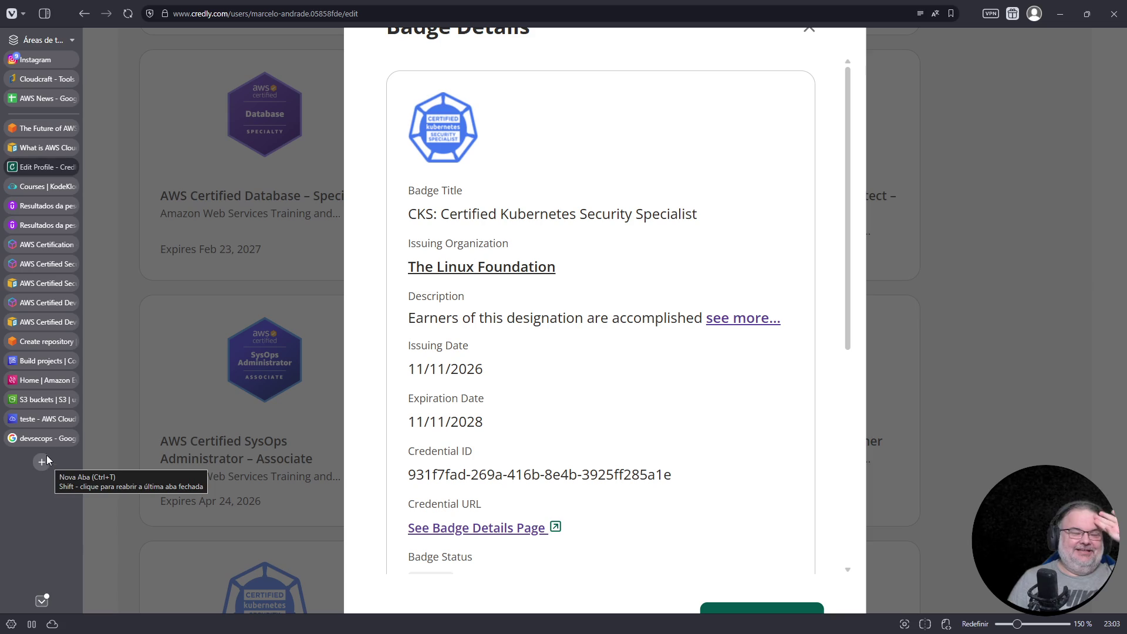
{"action": "mouse_move", "coordinate": [41, 446]}
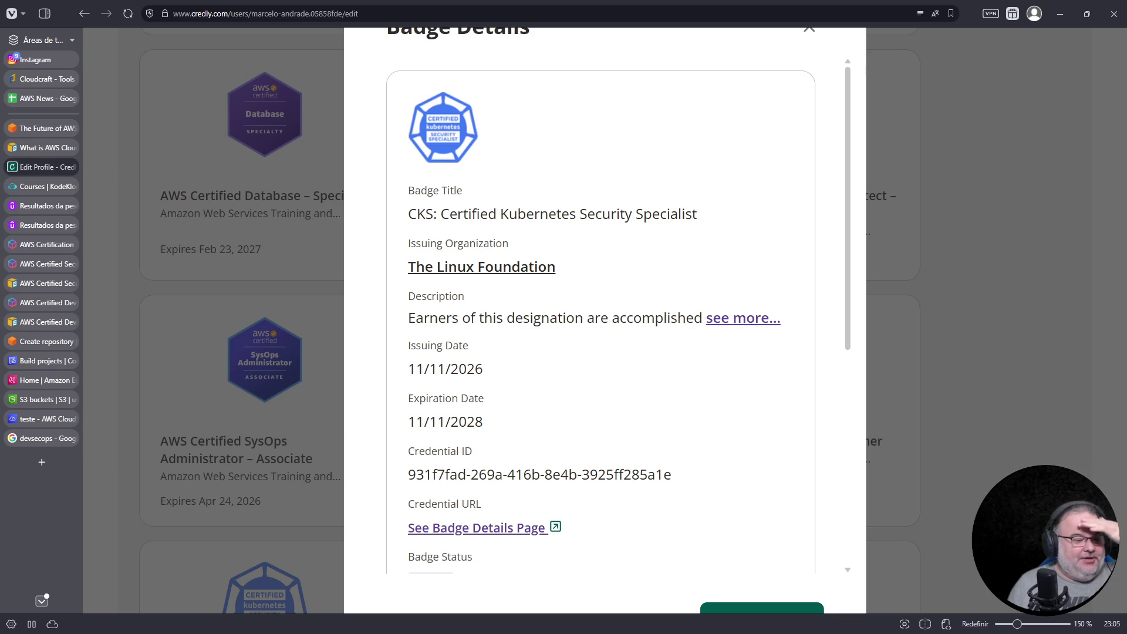
{"action": "left_click", "coordinate": [1014, 202]}
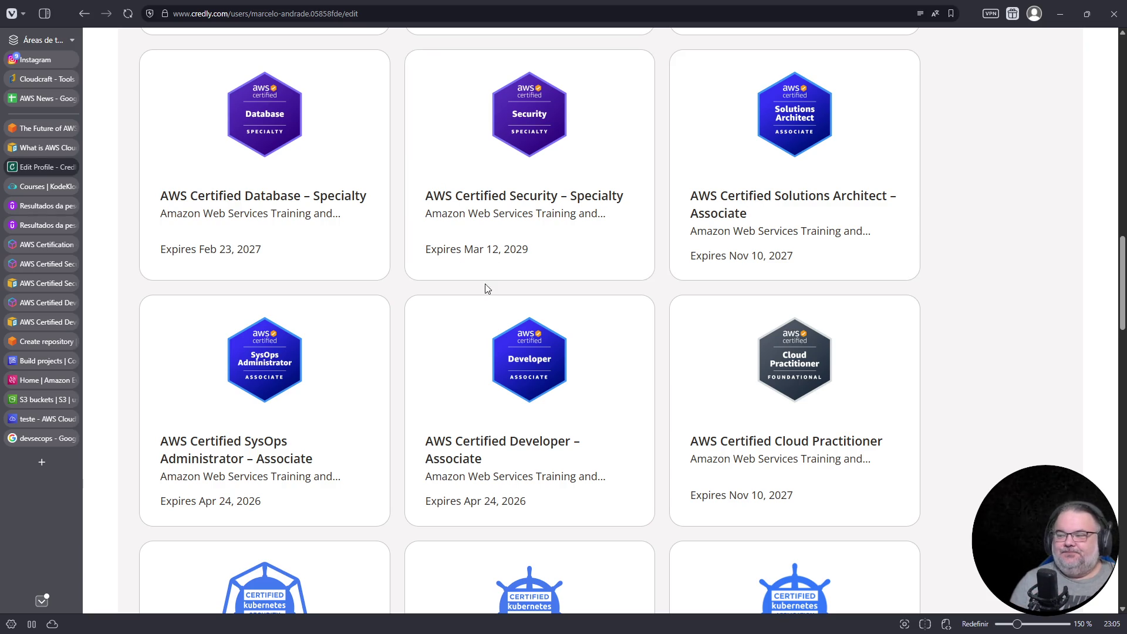
- Scroll the badge grid back up to the Kubestronaut row and open a new blank tab
{"action": "scroll", "coordinate": [725, 370], "scroll_direction": "up", "scroll_amount": 5}
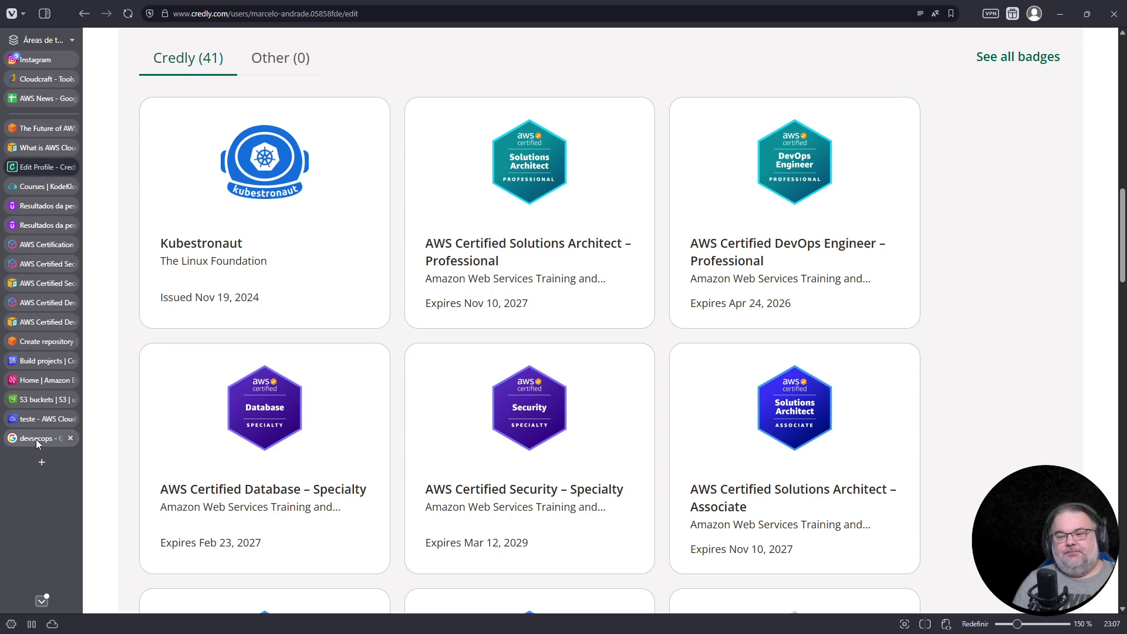
{"action": "mouse_move", "coordinate": [32, 439]}
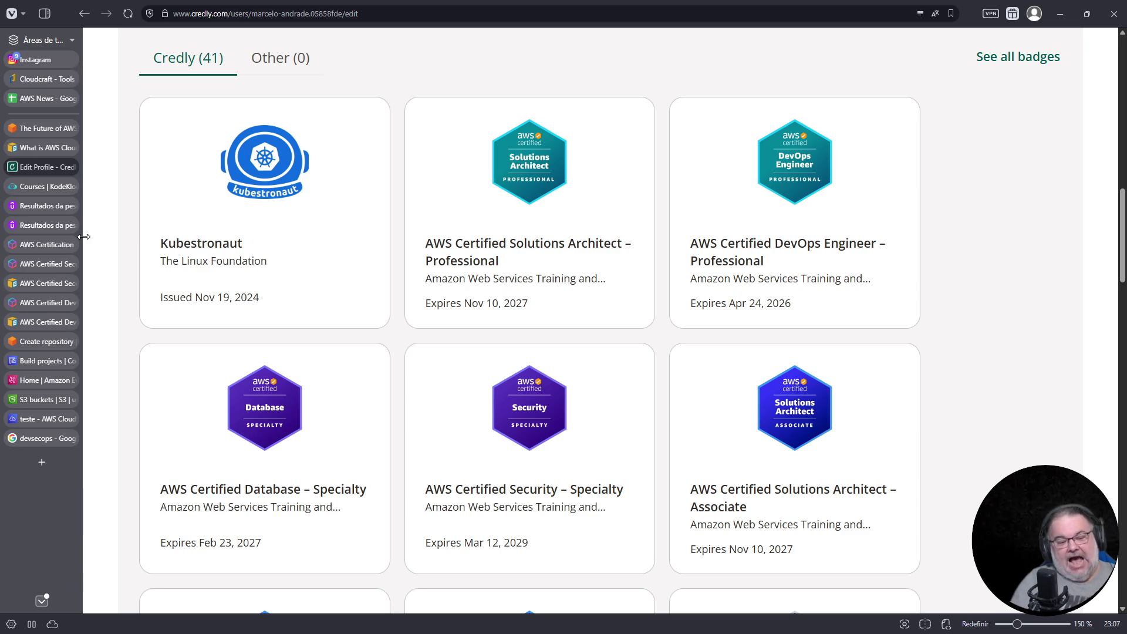
{"action": "mouse_move", "coordinate": [41, 264]}
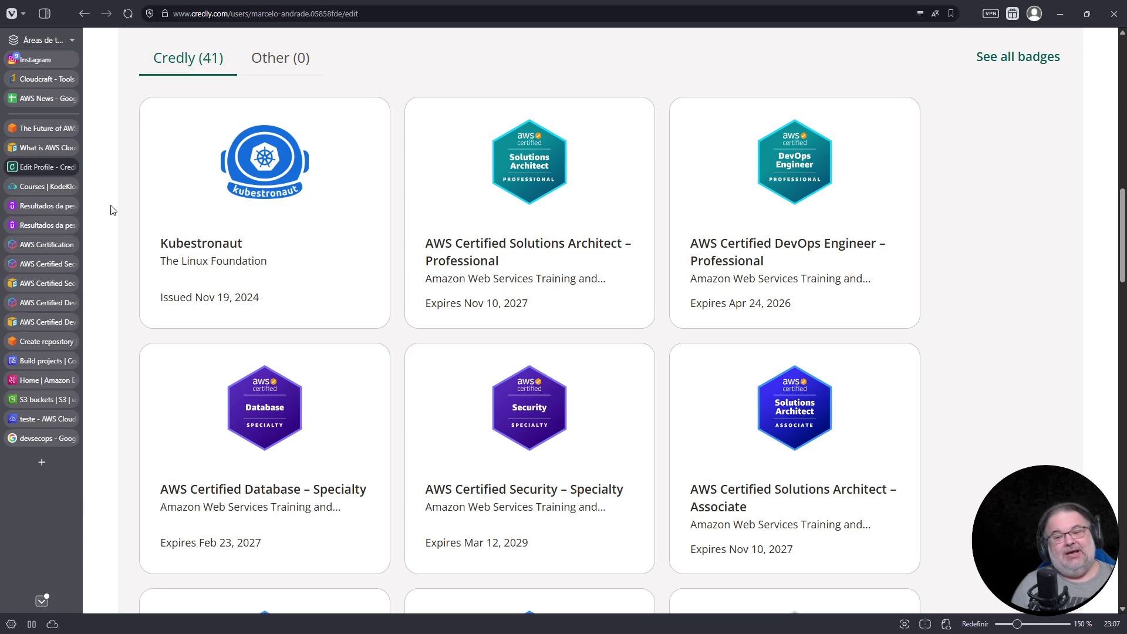
{"action": "left_click", "coordinate": [43, 462]}
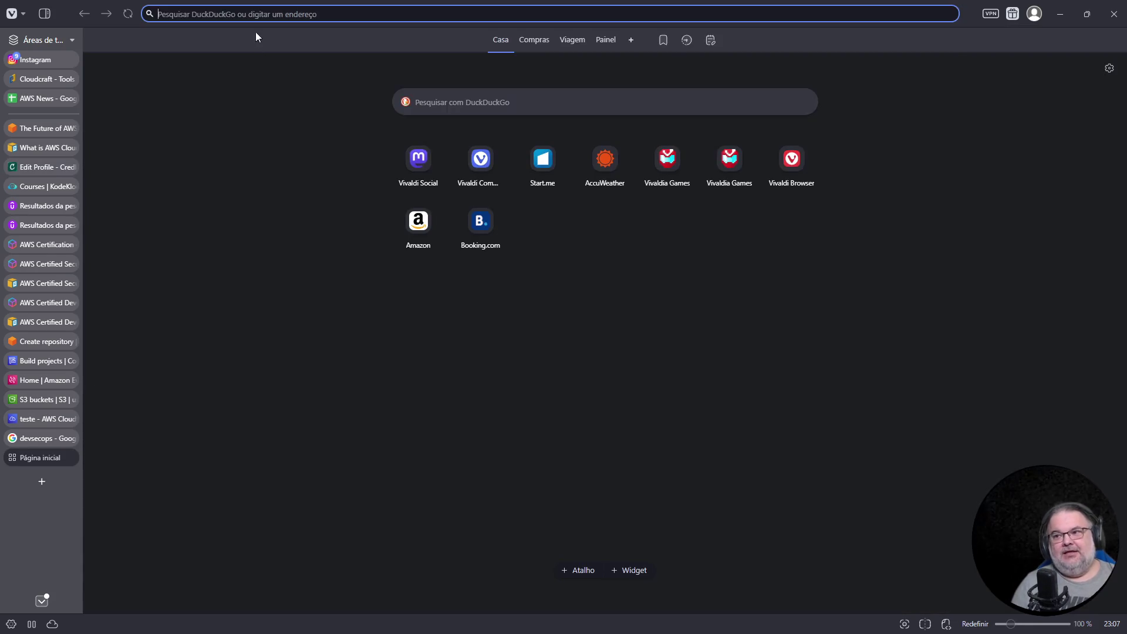
- Go to LinkedIn, open your own profile, and show all Licenses & certifications
{"action": "type", "text": "linkedin.com"}
{"action": "key", "text": "Return"}
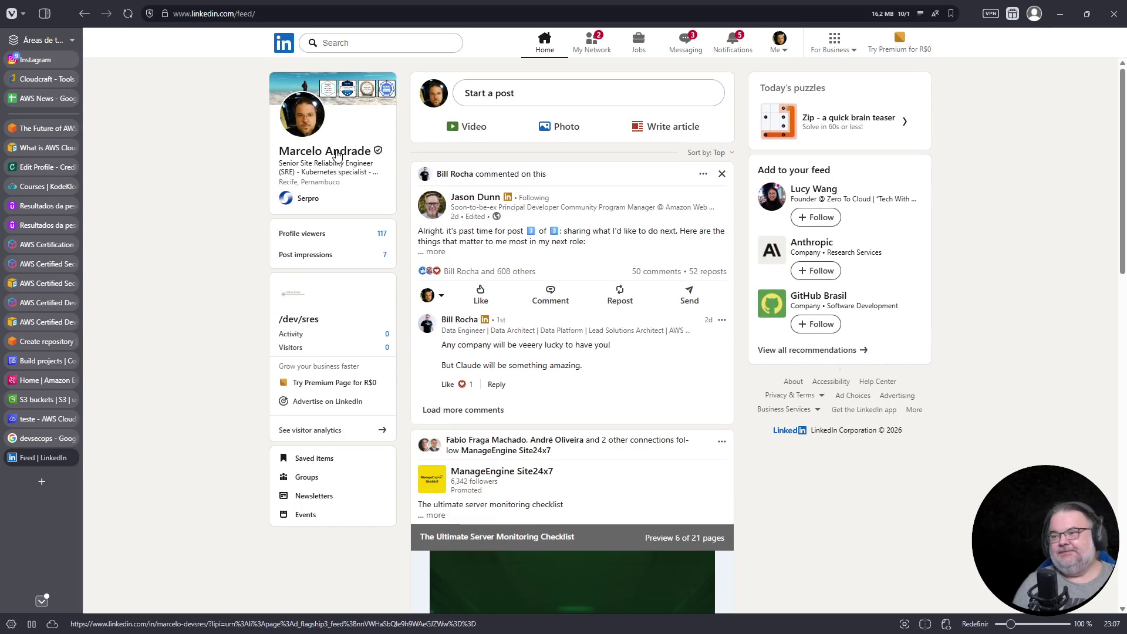
{"action": "left_click", "coordinate": [347, 166]}
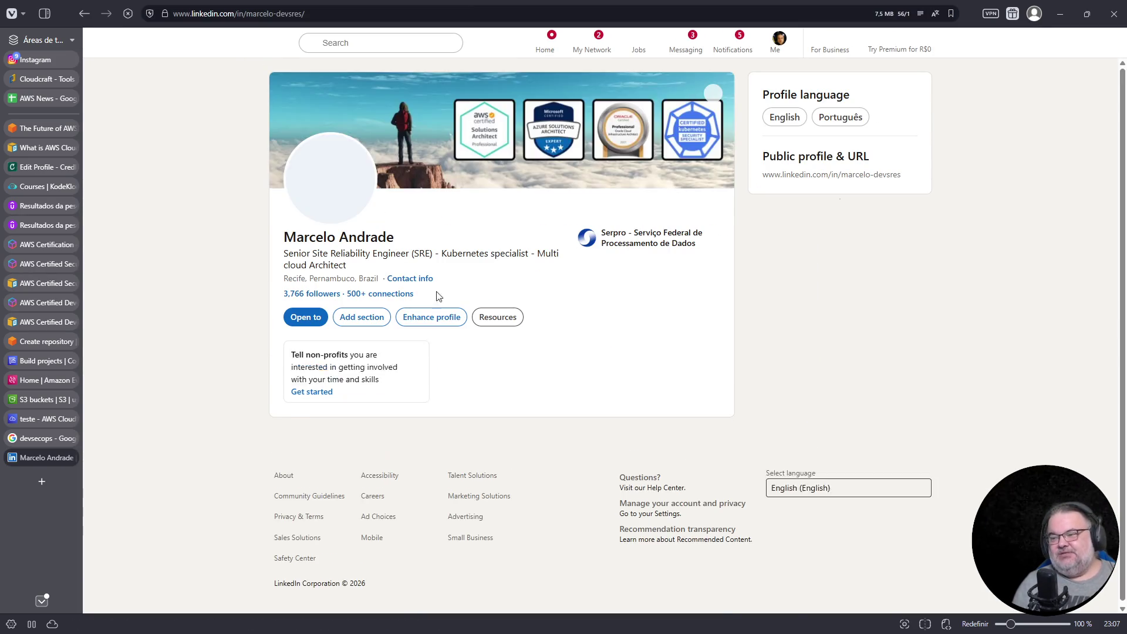
{"action": "scroll", "coordinate": [459, 329], "scroll_direction": "down", "scroll_amount": 10}
{"action": "scroll", "coordinate": [459, 329], "scroll_direction": "down", "scroll_amount": 10}
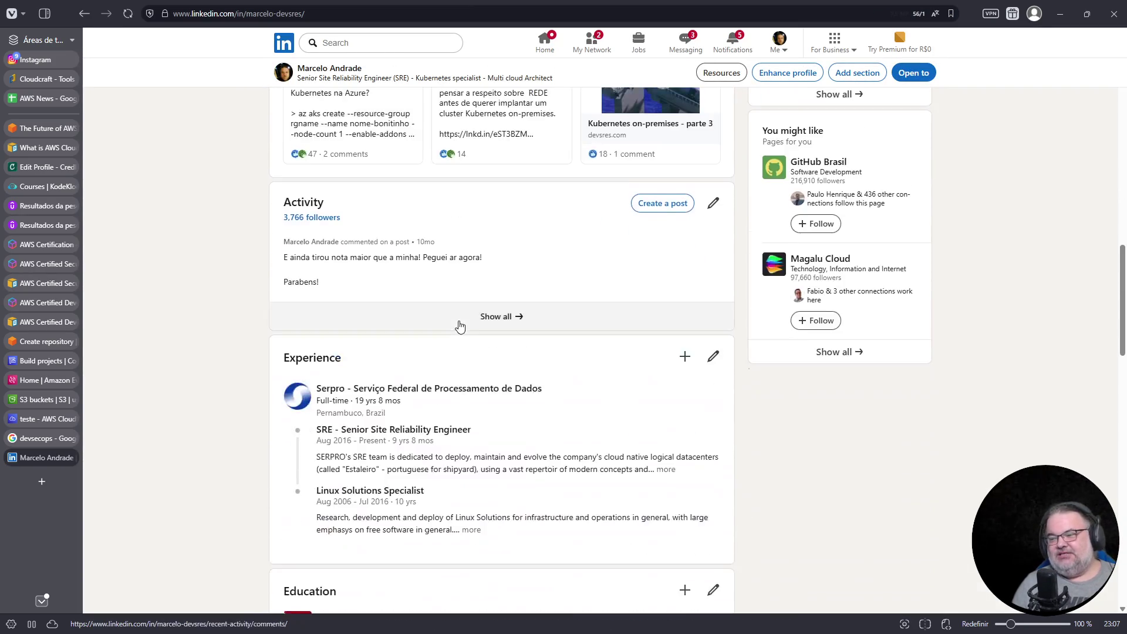
{"action": "scroll", "coordinate": [460, 328], "scroll_direction": "down", "scroll_amount": 1}
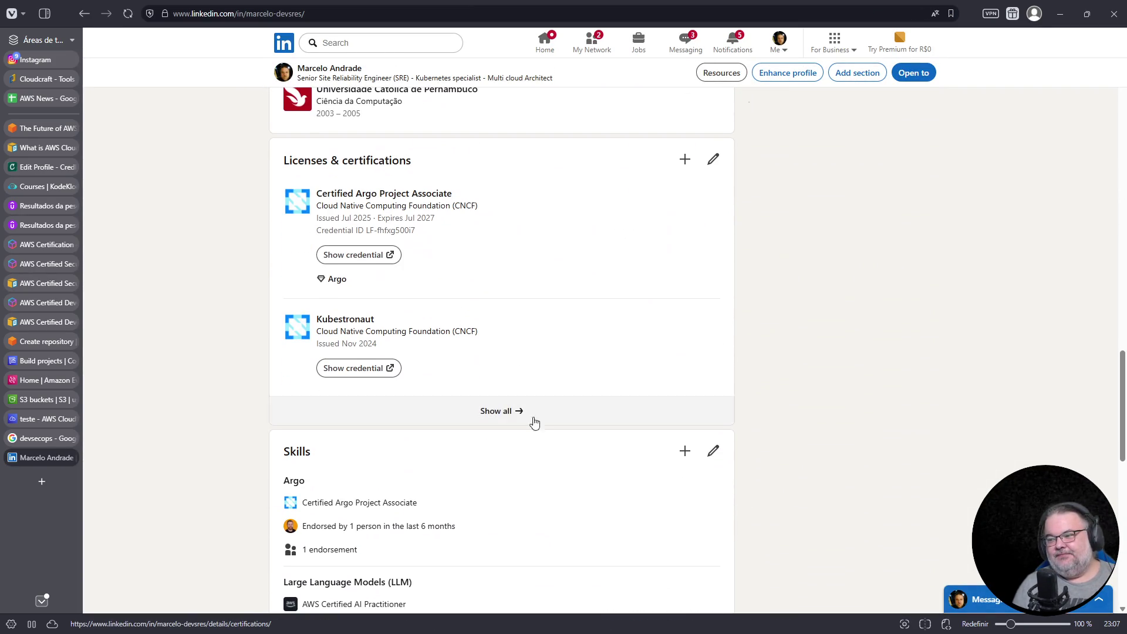
{"action": "left_click", "coordinate": [501, 414]}
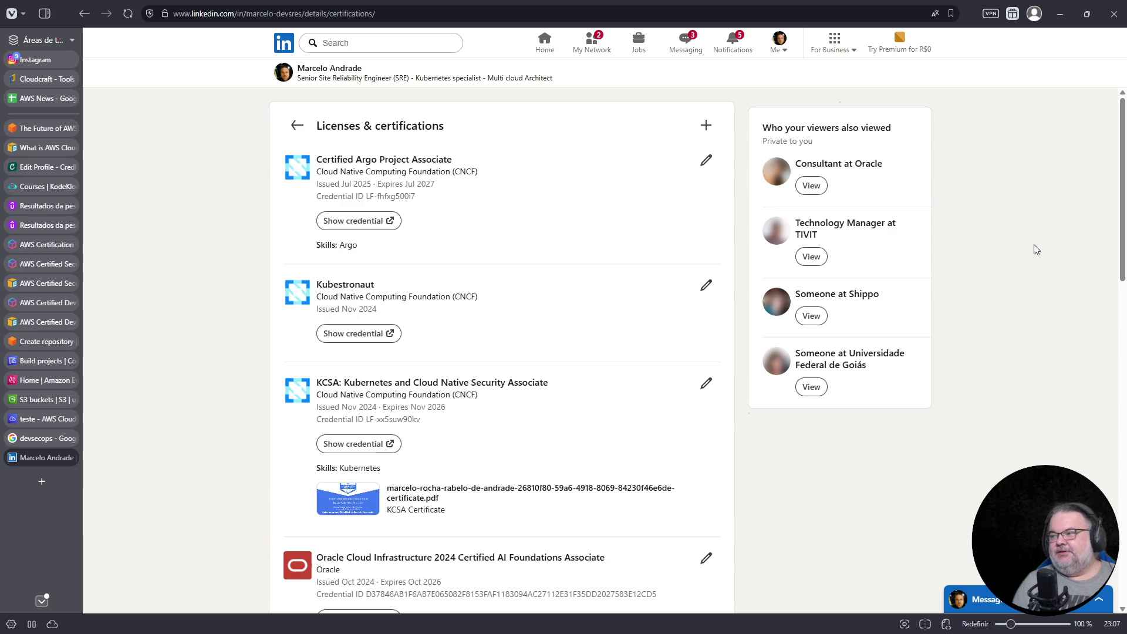
- Scroll through the full LinkedIn certifications list to review it
{"action": "scroll", "coordinate": [1031, 249], "scroll_direction": "down", "scroll_amount": 20}
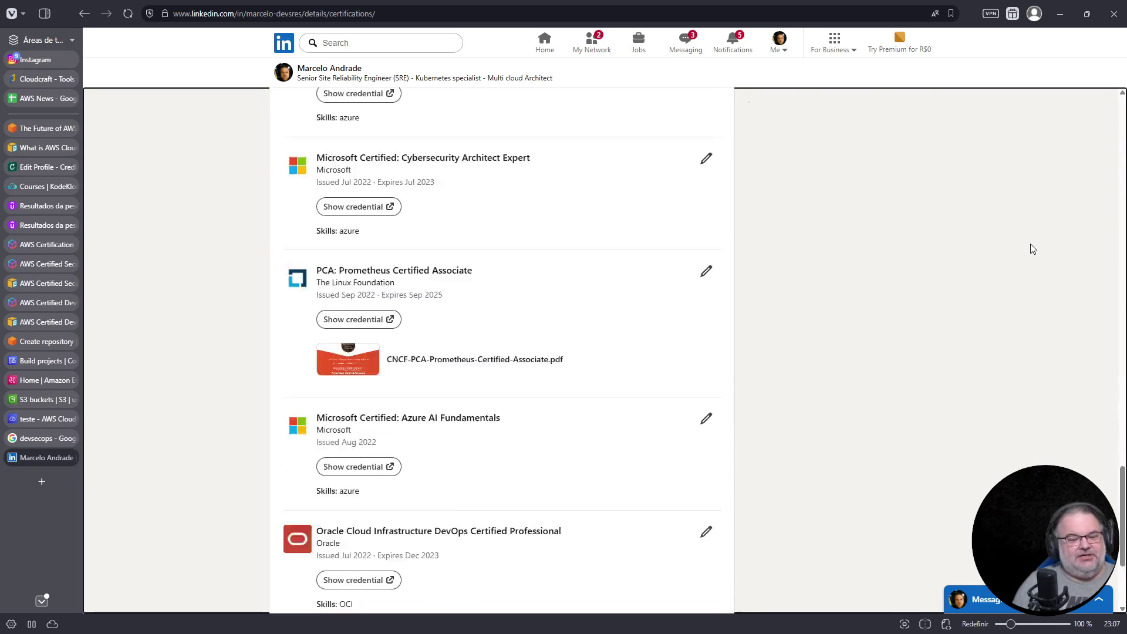
{"action": "scroll", "coordinate": [1032, 248], "scroll_direction": "down", "scroll_amount": 15}
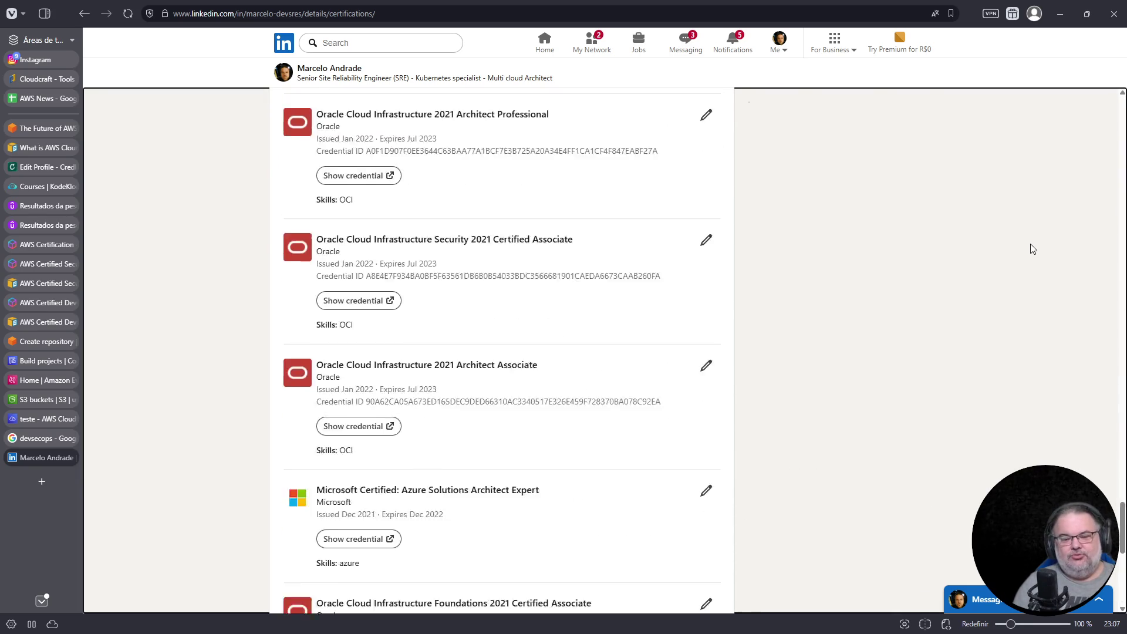
{"action": "scroll", "coordinate": [1032, 249], "scroll_direction": "down", "scroll_amount": 10}
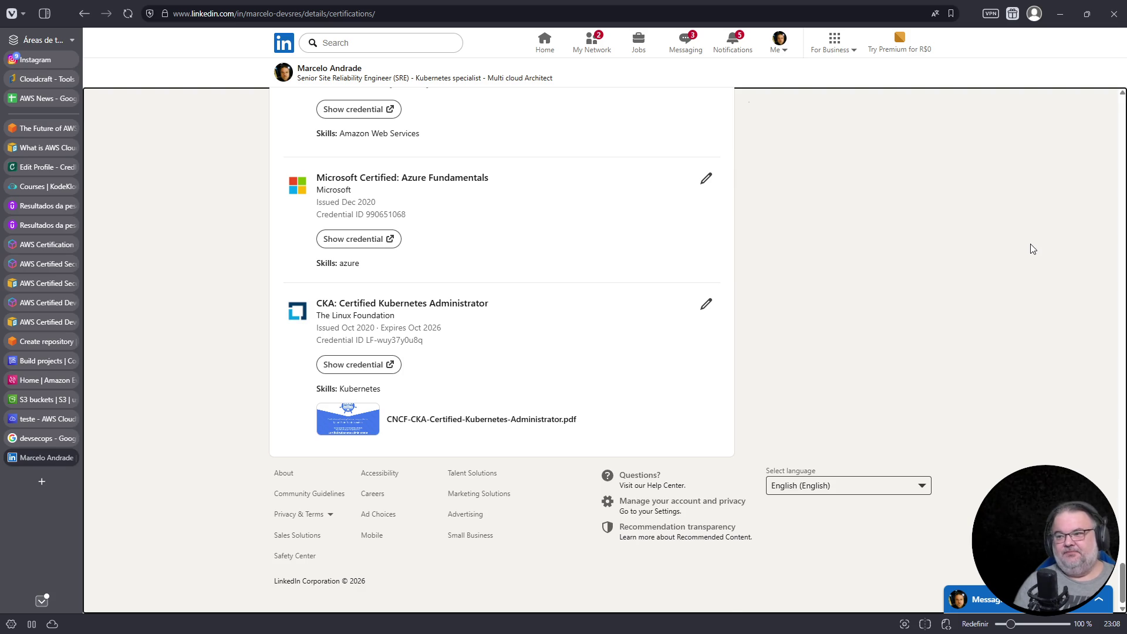
{"action": "scroll", "coordinate": [883, 232], "scroll_direction": "up", "scroll_amount": 12}
{"action": "scroll", "coordinate": [871, 253], "scroll_direction": "down", "scroll_amount": 2}
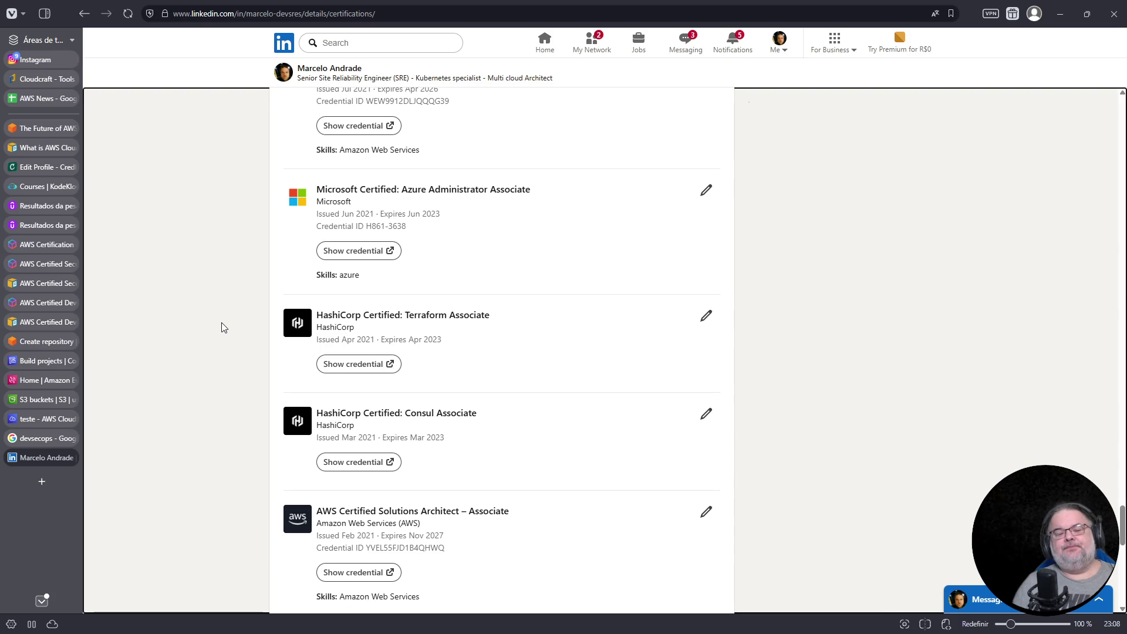
- Search DuckDuckGo for 'concurso serpro 2023' in a new tab
{"action": "key", "text": "ctrl+t"}
{"action": "type", "text": "concurso"}
{"action": "key", "text": "Down"}
{"action": "key", "text": "Return"}
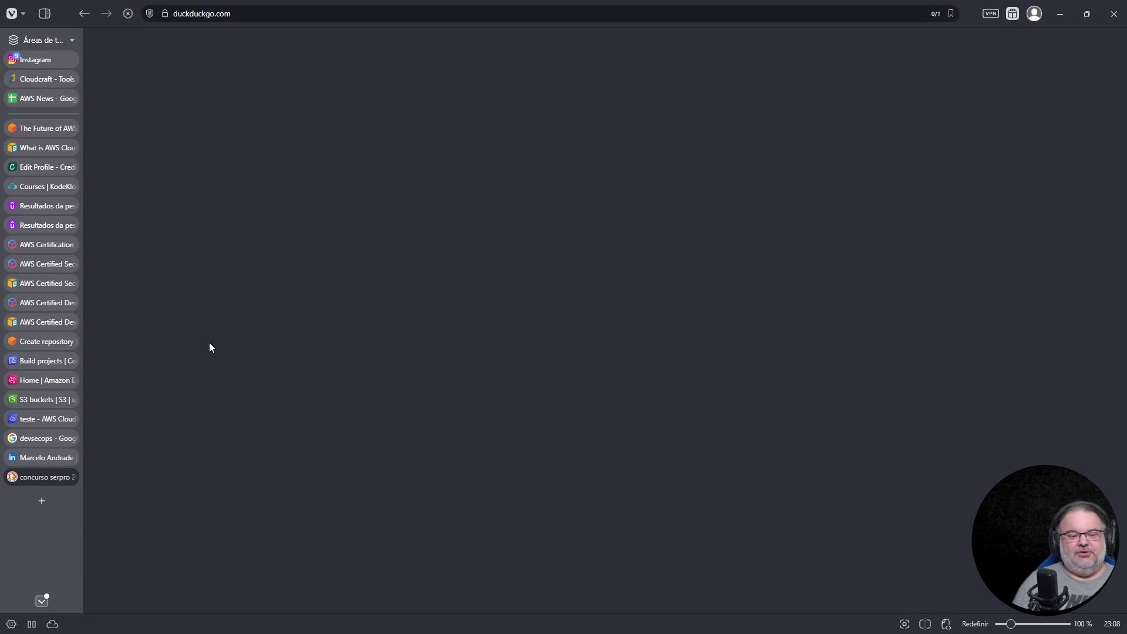
{"action": "scroll", "coordinate": [374, 248], "scroll_direction": "down", "scroll_amount": 4}
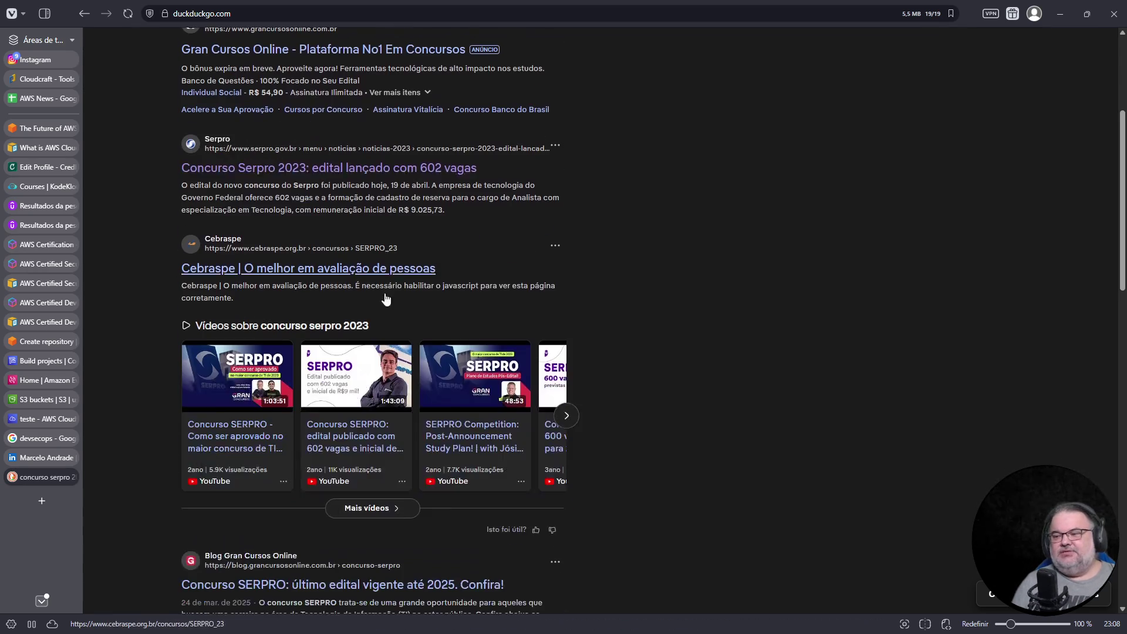
- Open the Serpro article 'Concurso Serpro 2023: edital lançado com 602 vagas' and scroll to its title
{"action": "left_click", "coordinate": [398, 167]}
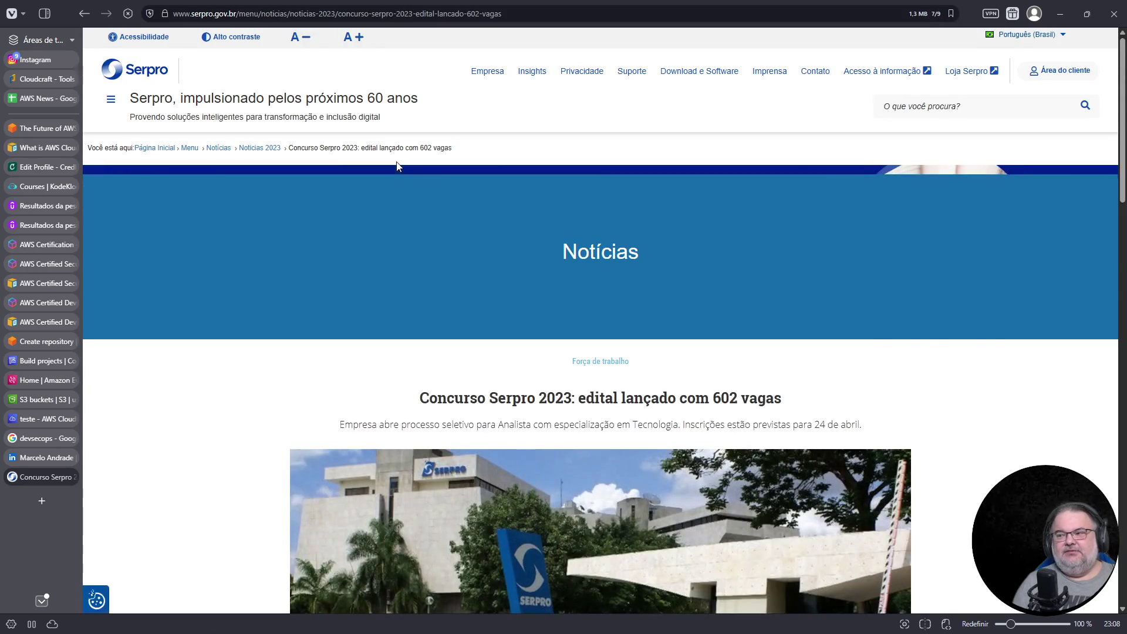
{"action": "scroll", "coordinate": [573, 354], "scroll_direction": "down", "scroll_amount": 5}
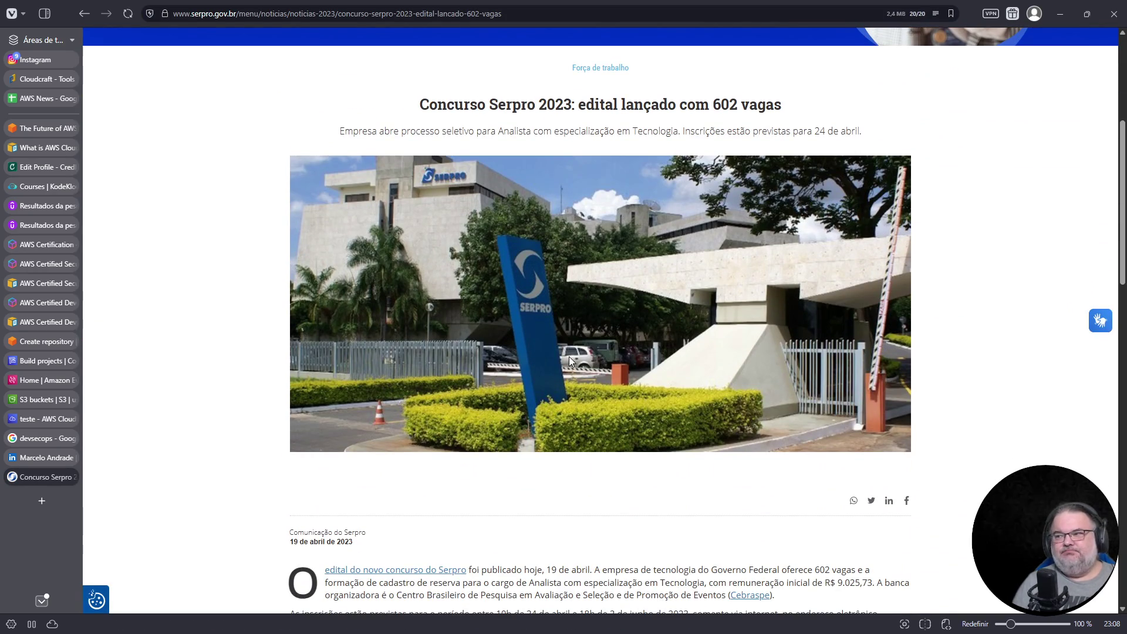
{"action": "scroll", "coordinate": [569, 360], "scroll_direction": "down", "scroll_amount": 1}
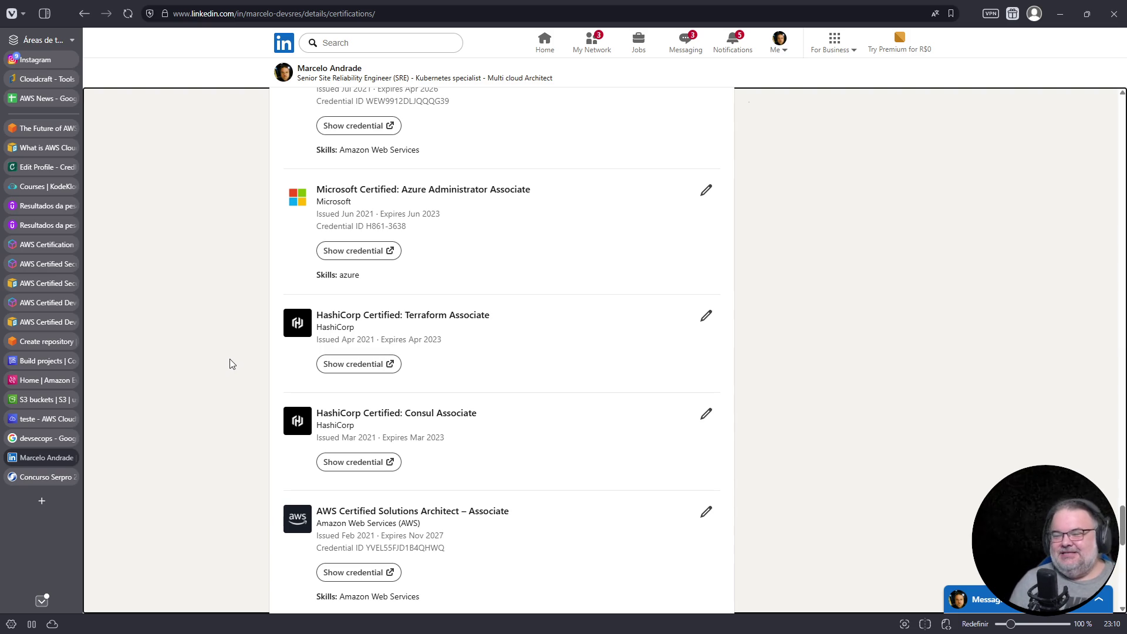
- Scroll the LinkedIn certifications list, dismiss the search box, and return to the Serpro contest tab
{"action": "scroll", "coordinate": [231, 361], "scroll_direction": "up", "scroll_amount": 15}
{"action": "scroll", "coordinate": [243, 366], "scroll_direction": "down", "scroll_amount": 1}
{"action": "scroll", "coordinate": [243, 366], "scroll_direction": "up", "scroll_amount": 1}
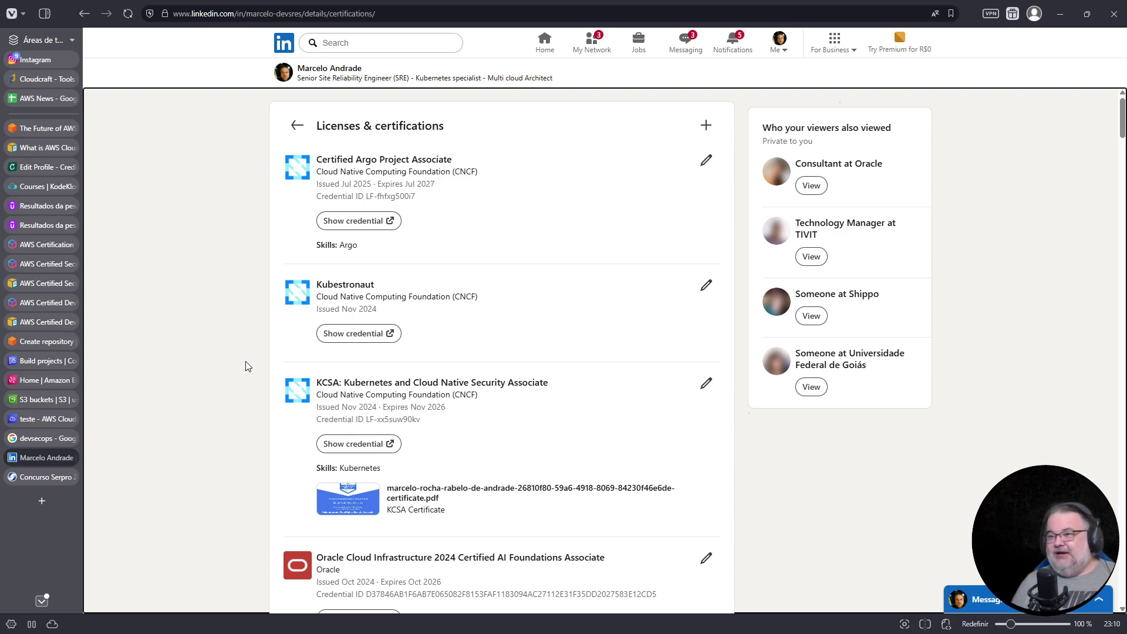
{"action": "left_click", "coordinate": [396, 44]}
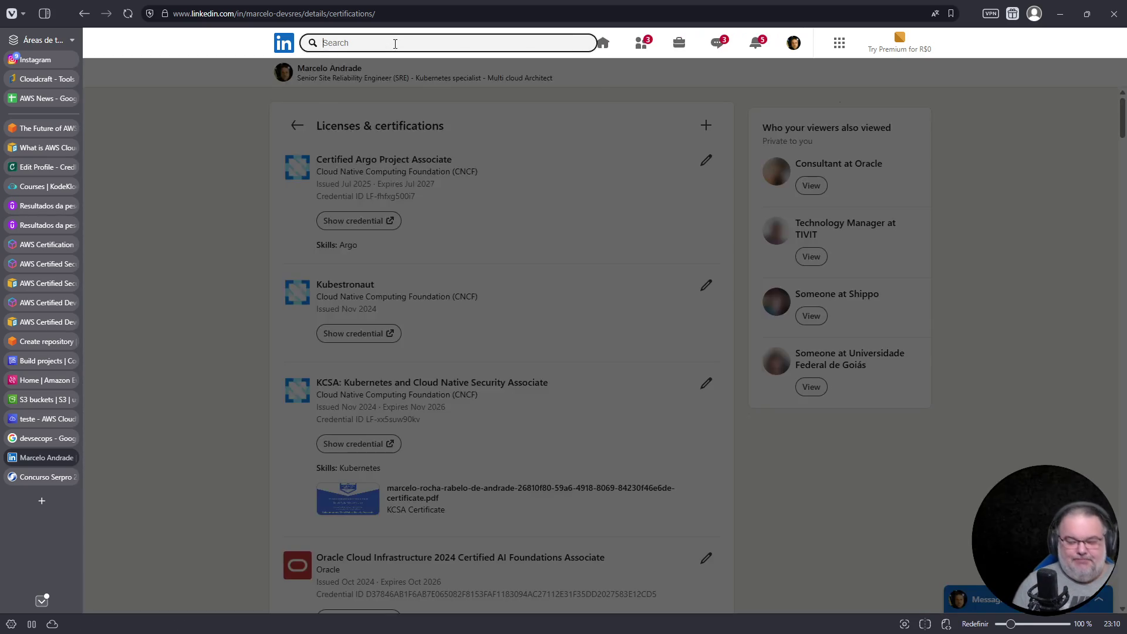
{"action": "left_click", "coordinate": [168, 289]}
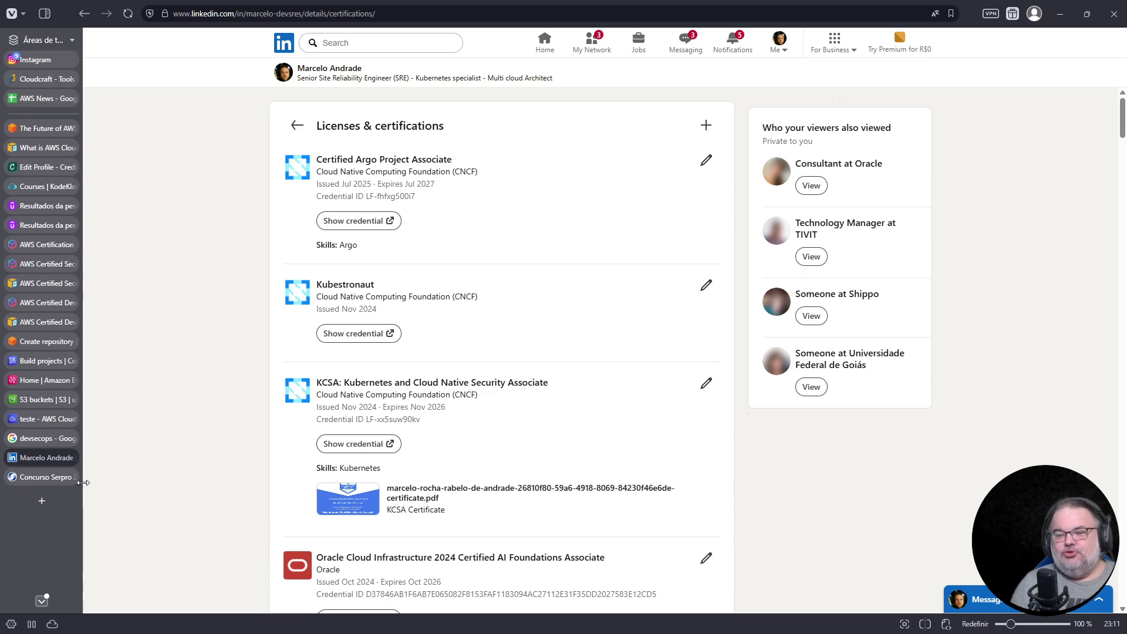
{"action": "left_click", "coordinate": [51, 482]}
- Highlight '602', 'Concurso Serpro 2023', the full headline and the subtitle of the Serpro article
{"action": "scroll", "coordinate": [439, 347], "scroll_direction": "up", "scroll_amount": 4}
{"action": "scroll", "coordinate": [439, 348], "scroll_direction": "up", "scroll_amount": 1}
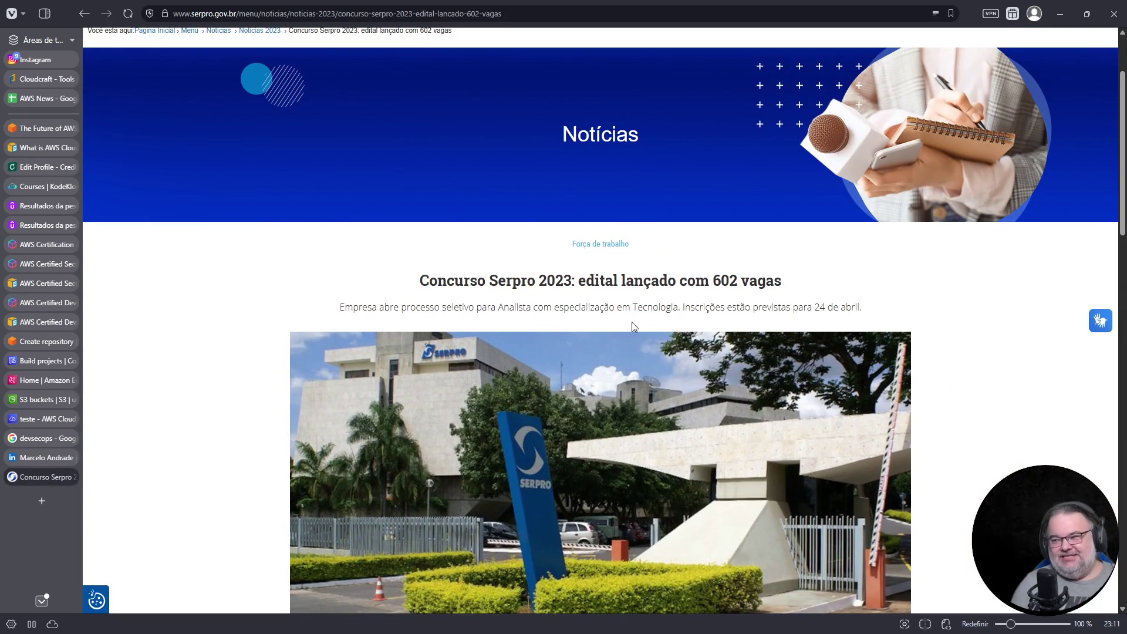
{"action": "left_click_drag", "start_coordinate": [429, 281], "coordinate": [783, 290]}
{"action": "left_click_drag", "start_coordinate": [711, 281], "coordinate": [741, 282]}
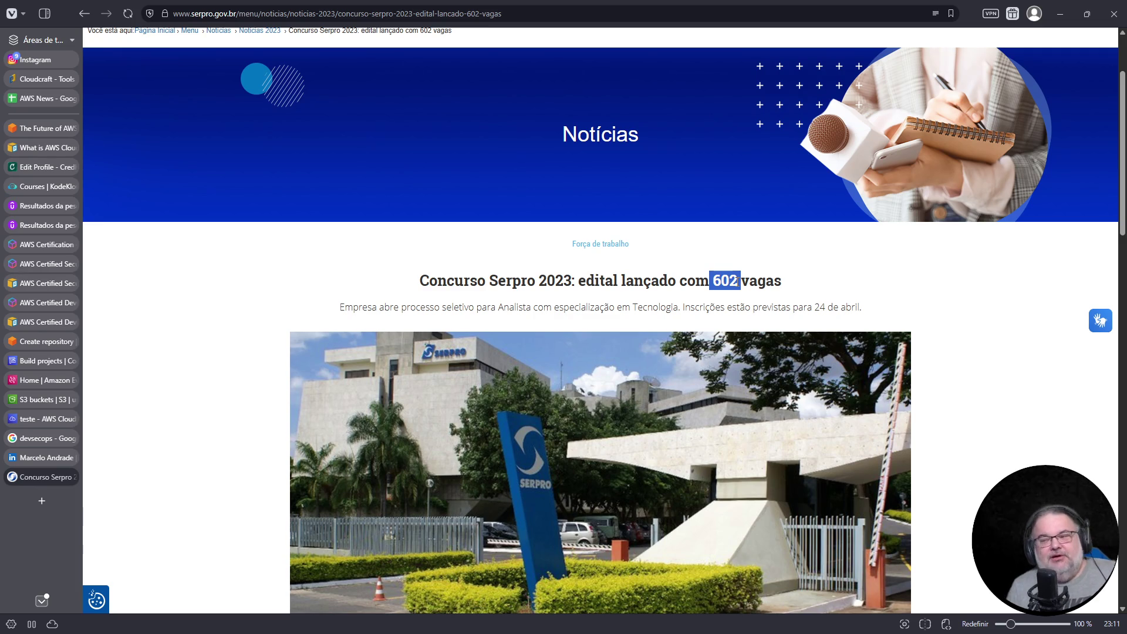
{"action": "triple_click", "coordinate": [430, 285]}
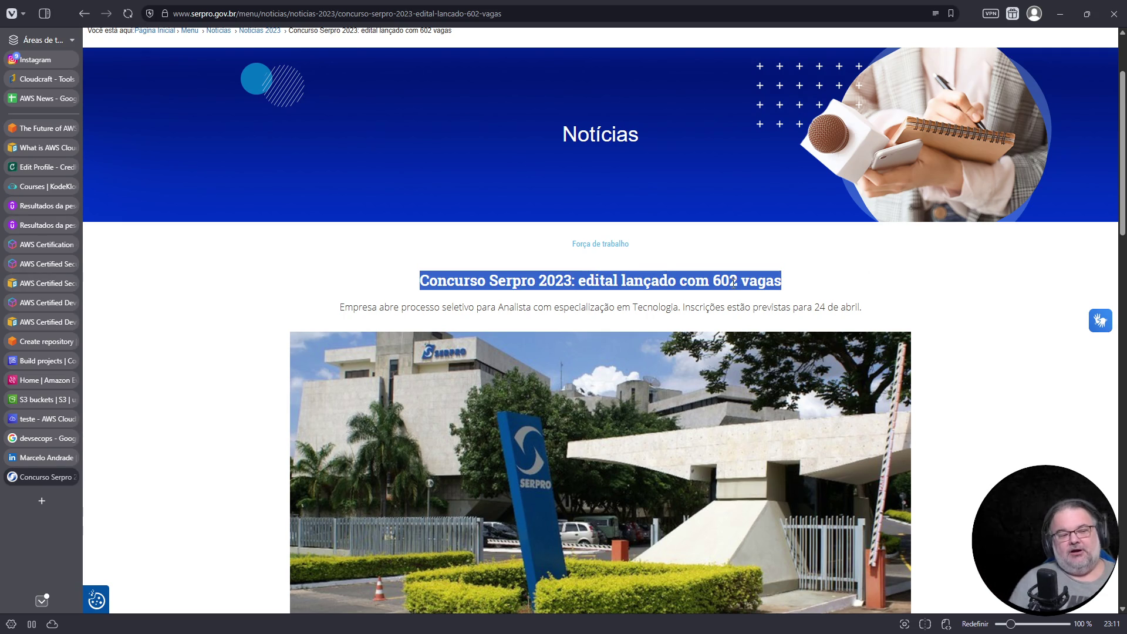
{"action": "left_click", "coordinate": [587, 296]}
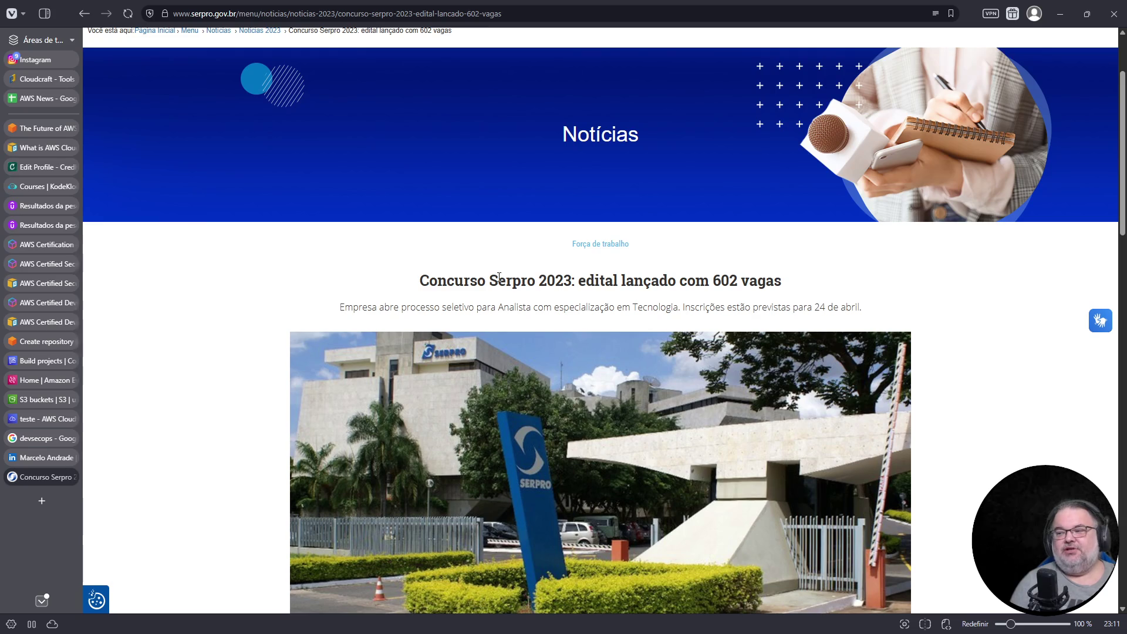
{"action": "left_click_drag", "start_coordinate": [427, 277], "coordinate": [568, 283]}
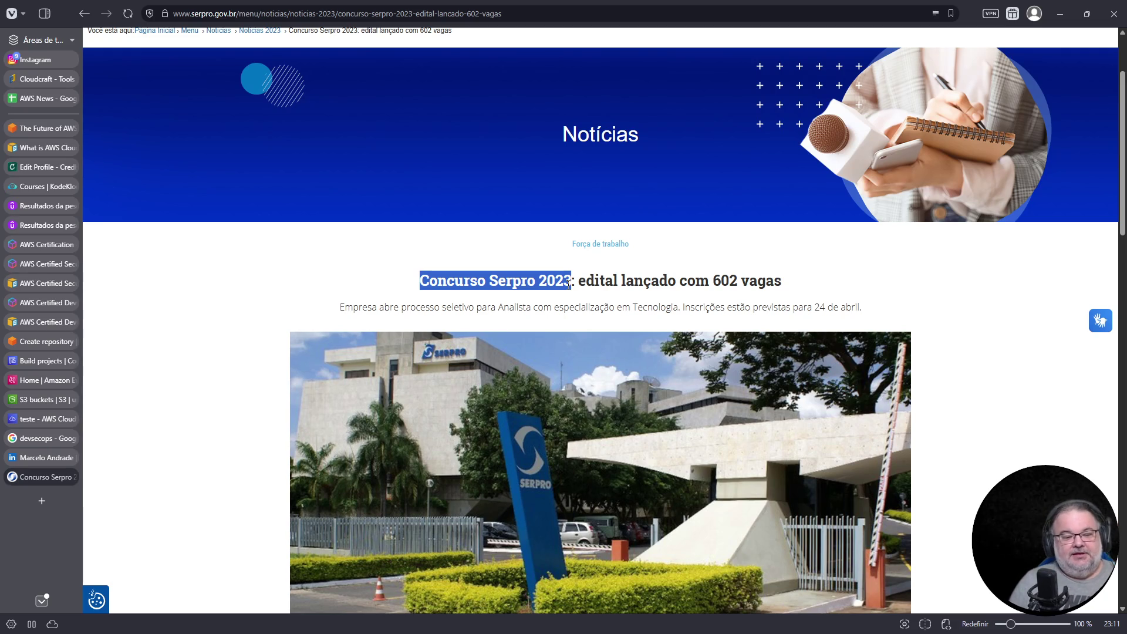
{"action": "triple_click", "coordinate": [771, 285]}
{"action": "triple_click", "coordinate": [770, 308]}
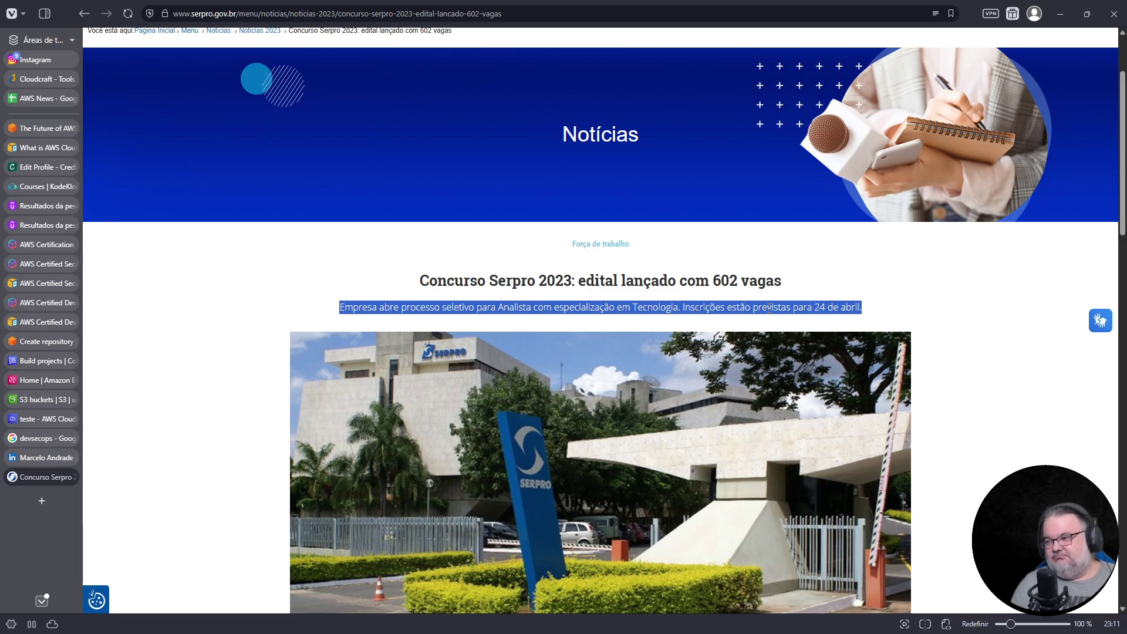
- Scroll the article to mark the end of the exam date sentence, then return up
{"action": "scroll", "coordinate": [766, 329], "scroll_direction": "down", "scroll_amount": 10}
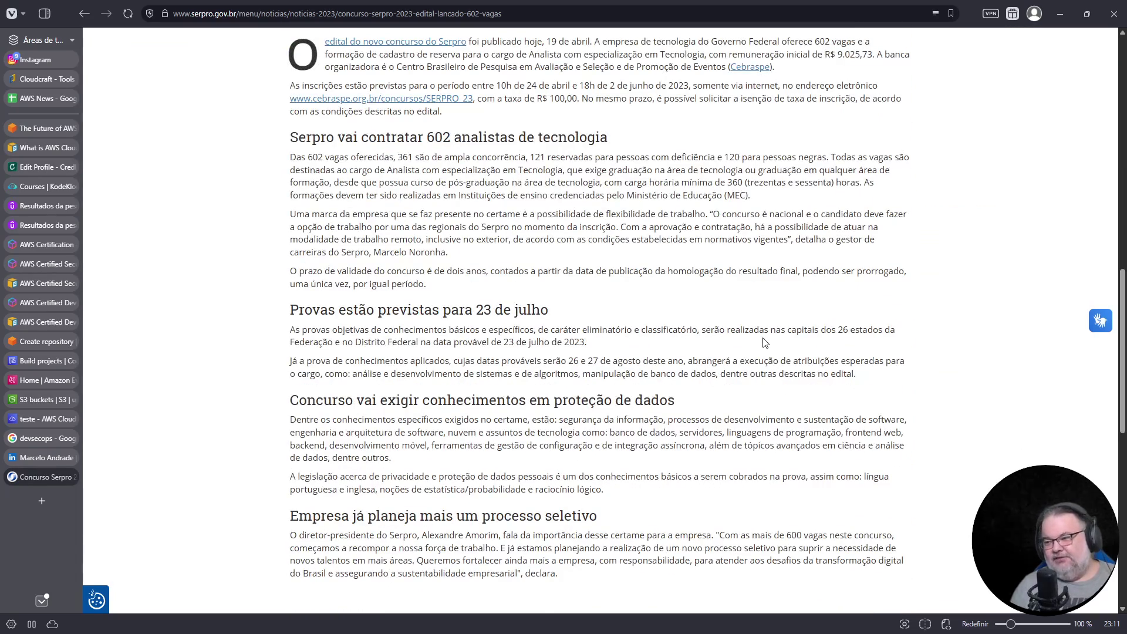
{"action": "left_click_drag", "start_coordinate": [579, 343], "coordinate": [595, 348]}
{"action": "scroll", "coordinate": [573, 337], "scroll_direction": "up", "scroll_amount": 10}
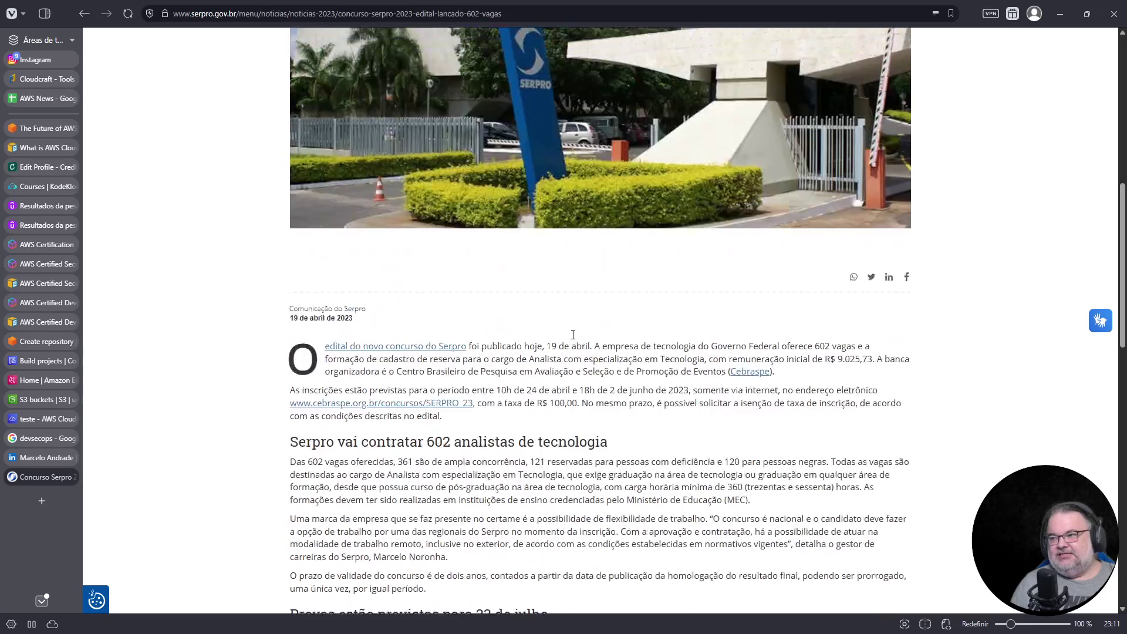
{"action": "scroll", "coordinate": [573, 334], "scroll_direction": "up", "scroll_amount": 1}
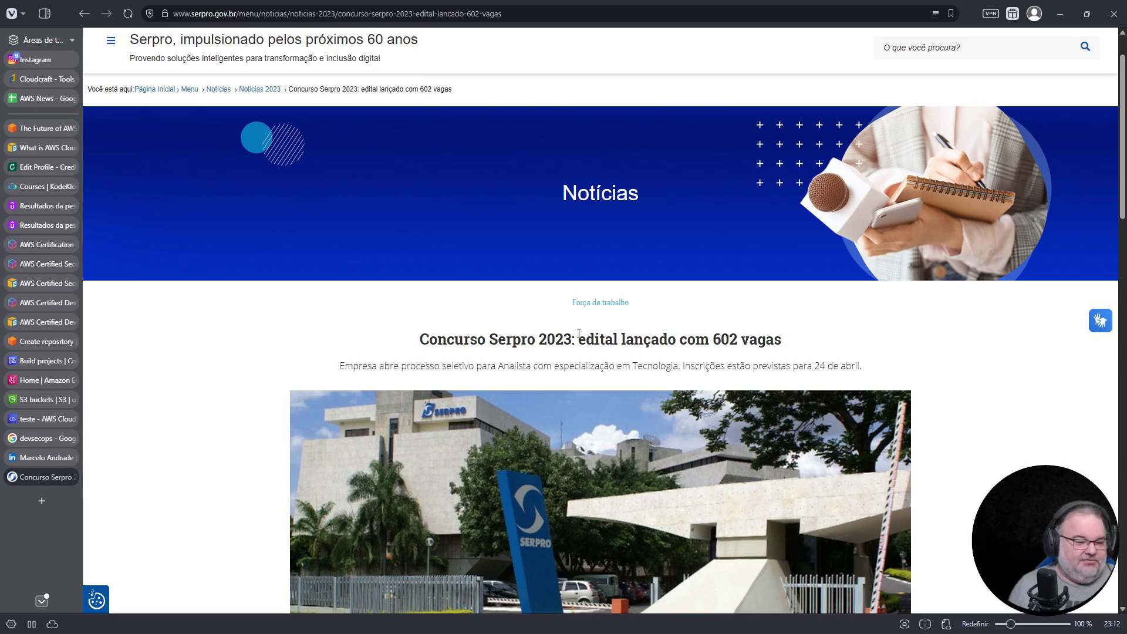
- Enter 'serpro' in the address bar, then open the article's Cebraspe SERPRO_23 contest link
{"action": "left_click", "coordinate": [221, 13]}
{"action": "type", "text": "serpro"}
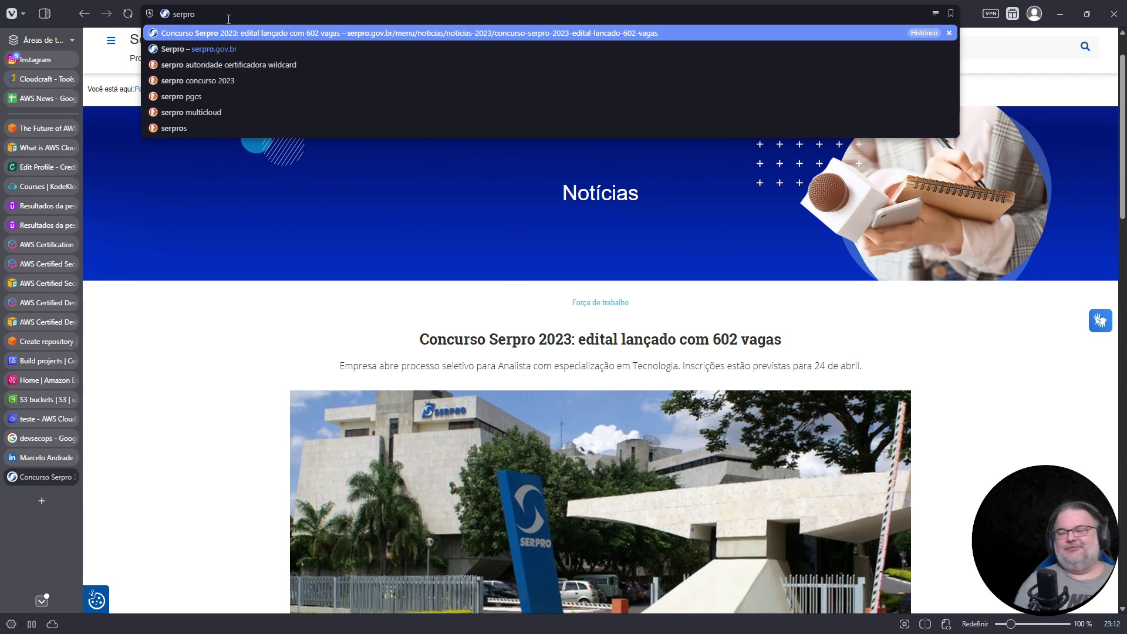
{"action": "scroll", "coordinate": [695, 305], "scroll_direction": "down", "scroll_amount": 10}
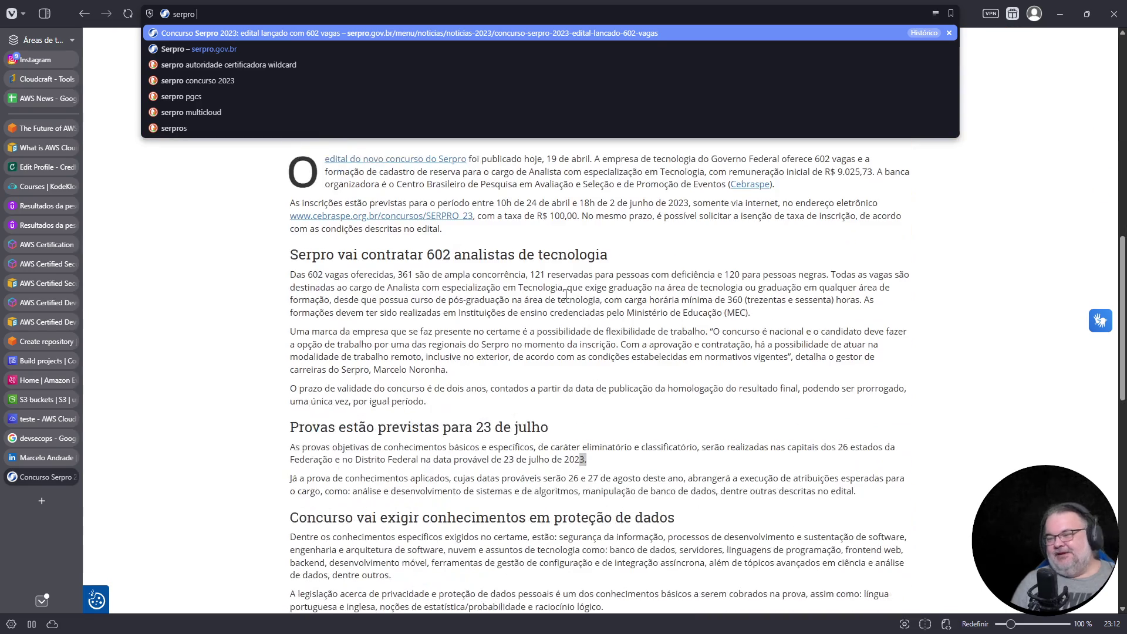
{"action": "left_click", "coordinate": [430, 223]}
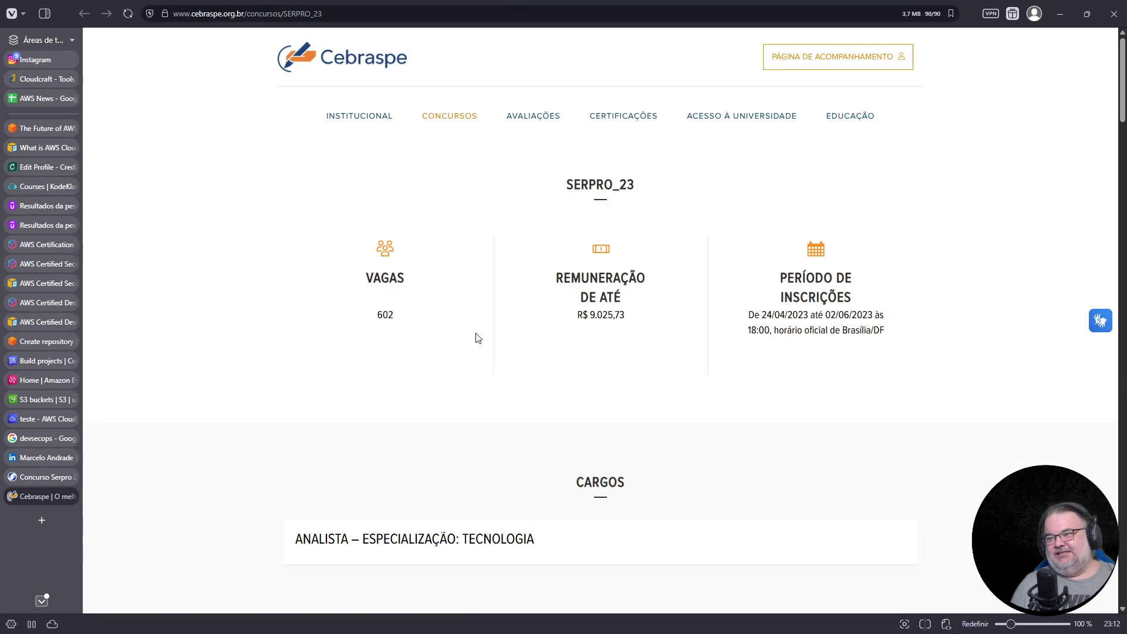
- Scroll through the Cebraspe SERPRO_23 contest page down to its bottom
{"action": "scroll", "coordinate": [749, 283], "scroll_direction": "down", "scroll_amount": 5}
{"action": "scroll", "coordinate": [889, 204], "scroll_direction": "up", "scroll_amount": 3}
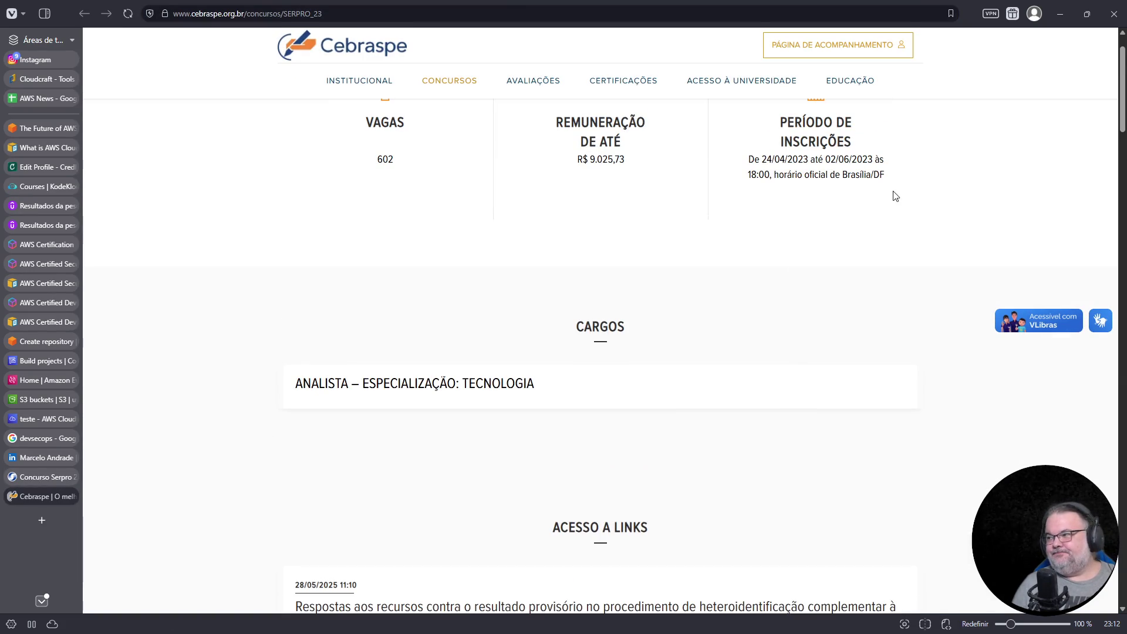
{"action": "scroll", "coordinate": [667, 393], "scroll_direction": "down", "scroll_amount": 15}
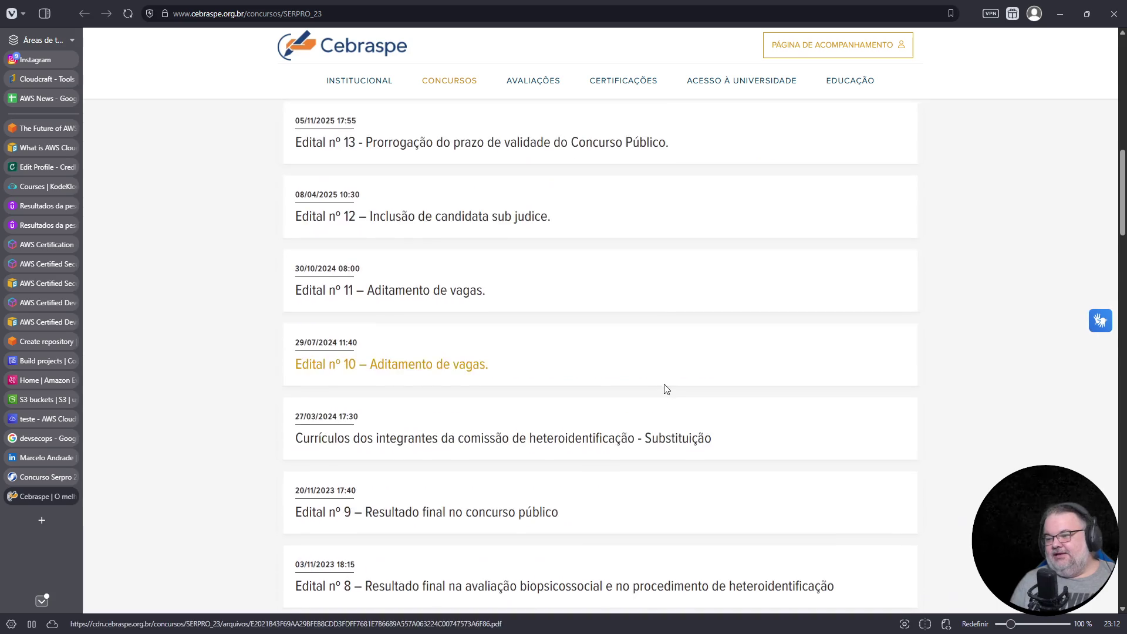
{"action": "scroll", "coordinate": [668, 386], "scroll_direction": "down", "scroll_amount": 18}
{"action": "scroll", "coordinate": [667, 385], "scroll_direction": "up", "scroll_amount": 7}
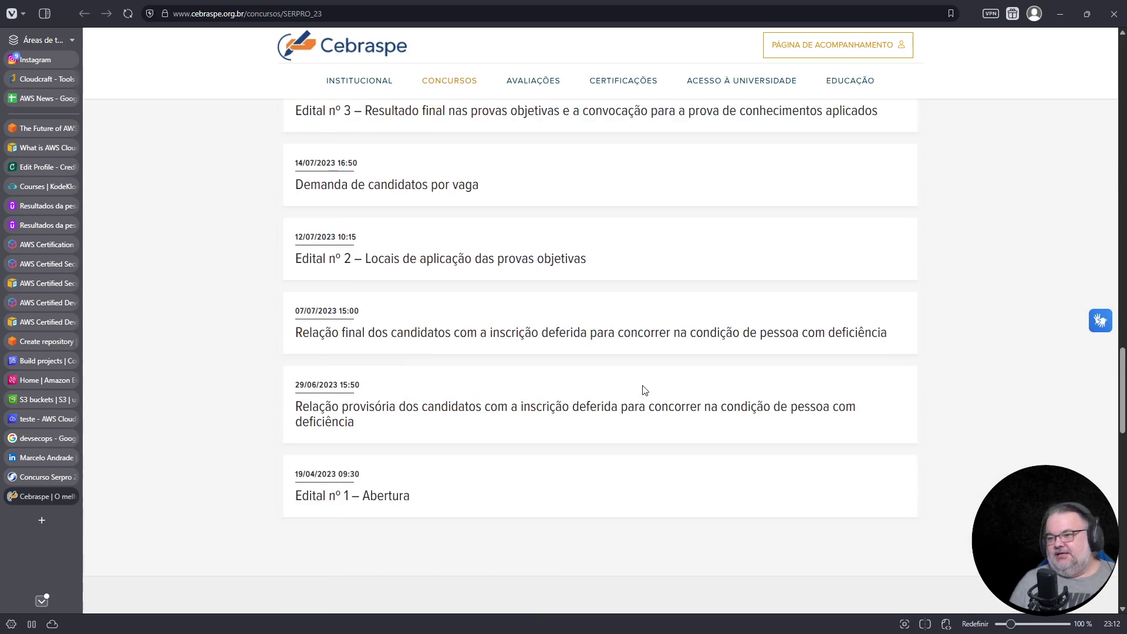
{"action": "scroll", "coordinate": [644, 390], "scroll_direction": "down", "scroll_amount": 2}
{"action": "scroll", "coordinate": [644, 390], "scroll_direction": "down", "scroll_amount": 2}
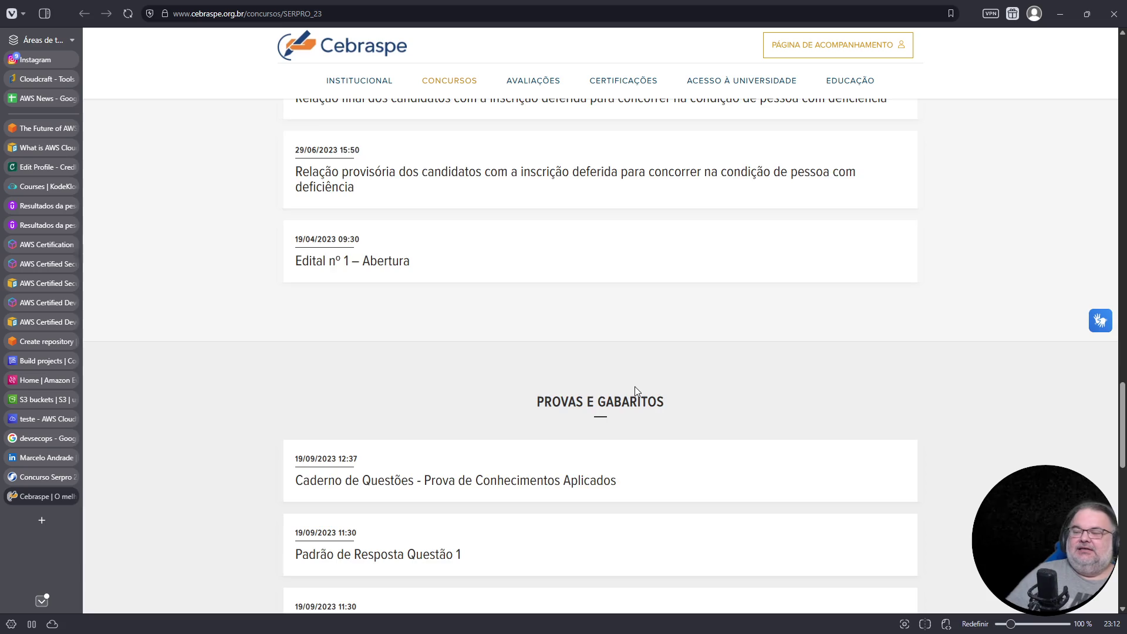
{"action": "scroll", "coordinate": [635, 386], "scroll_direction": "down", "scroll_amount": 7}
{"action": "scroll", "coordinate": [642, 380], "scroll_direction": "down", "scroll_amount": 5}
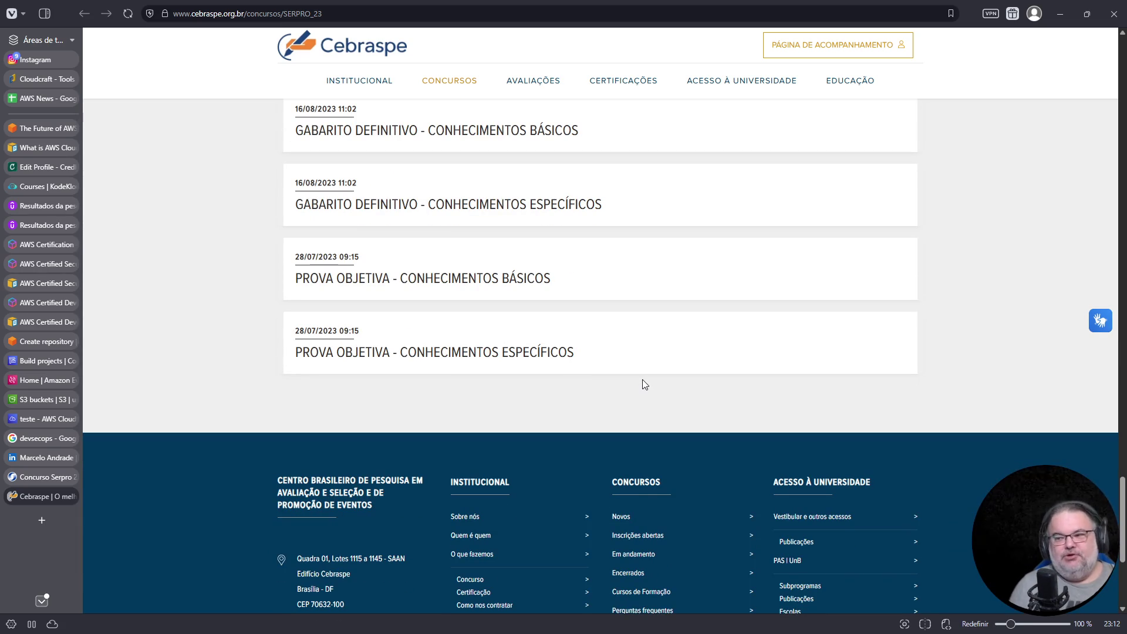
{"action": "scroll", "coordinate": [629, 372], "scroll_direction": "up", "scroll_amount": 10}
{"action": "scroll", "coordinate": [627, 373], "scroll_direction": "up", "scroll_amount": 2}
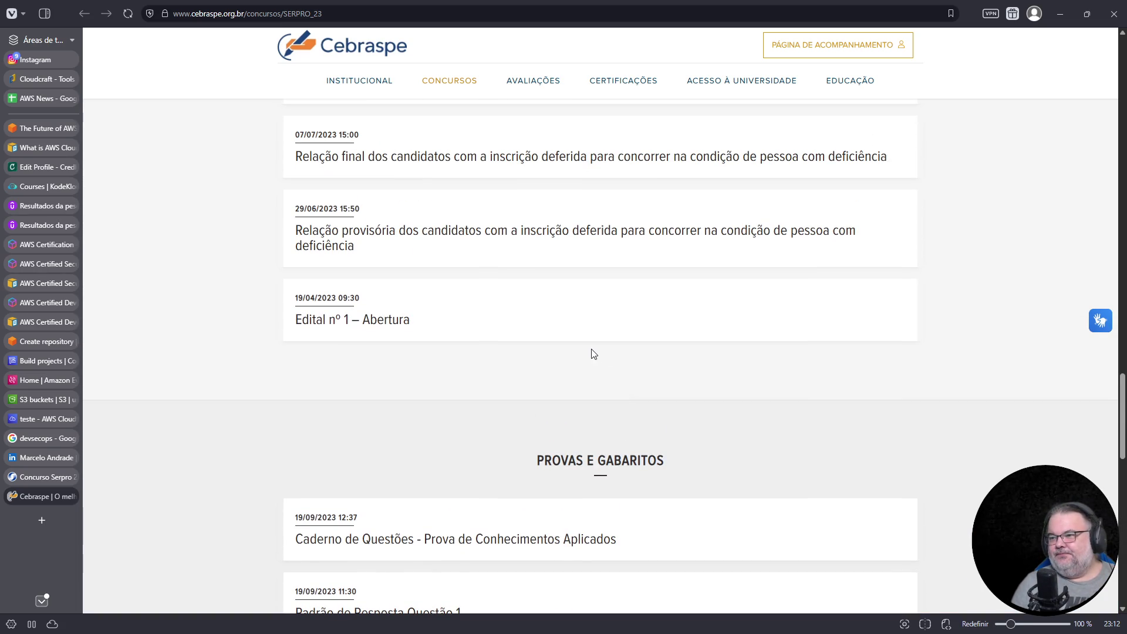
{"action": "scroll", "coordinate": [593, 354], "scroll_direction": "up", "scroll_amount": 12}
{"action": "scroll", "coordinate": [593, 357], "scroll_direction": "up", "scroll_amount": 7}
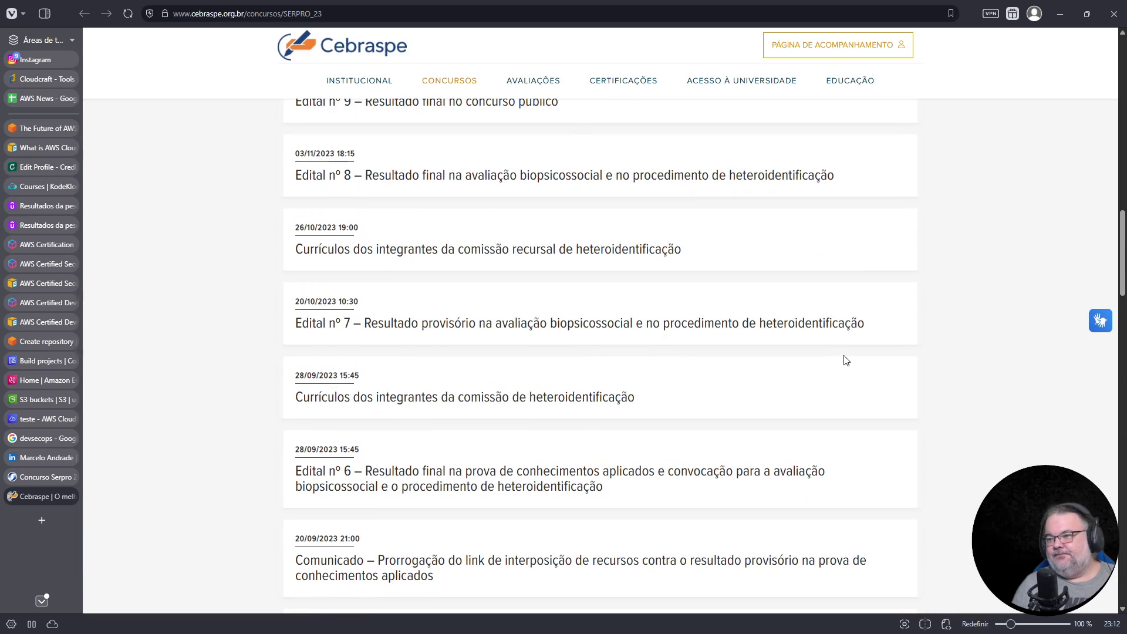
{"action": "key", "text": "End"}
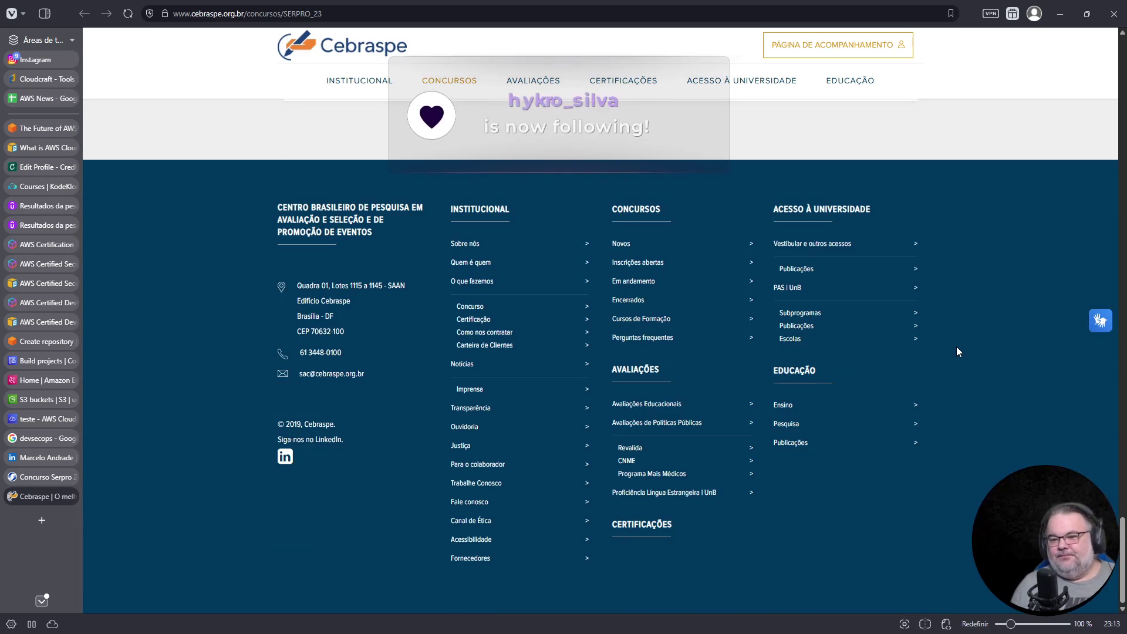
{"action": "scroll", "coordinate": [807, 365], "scroll_direction": "up", "scroll_amount": 1}
{"action": "scroll", "coordinate": [807, 361], "scroll_direction": "up", "scroll_amount": 7}
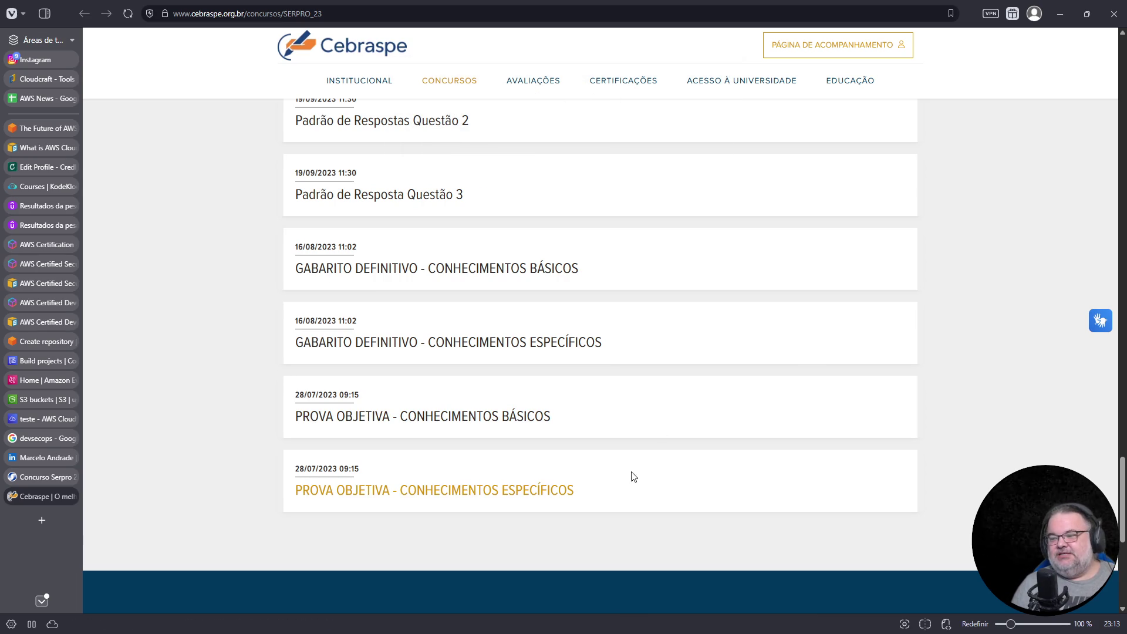
- Return to the top of the contest page and select the 602 vacancies figure and block
{"action": "left_click_drag", "start_coordinate": [1123, 486], "coordinate": [1114, 113]}
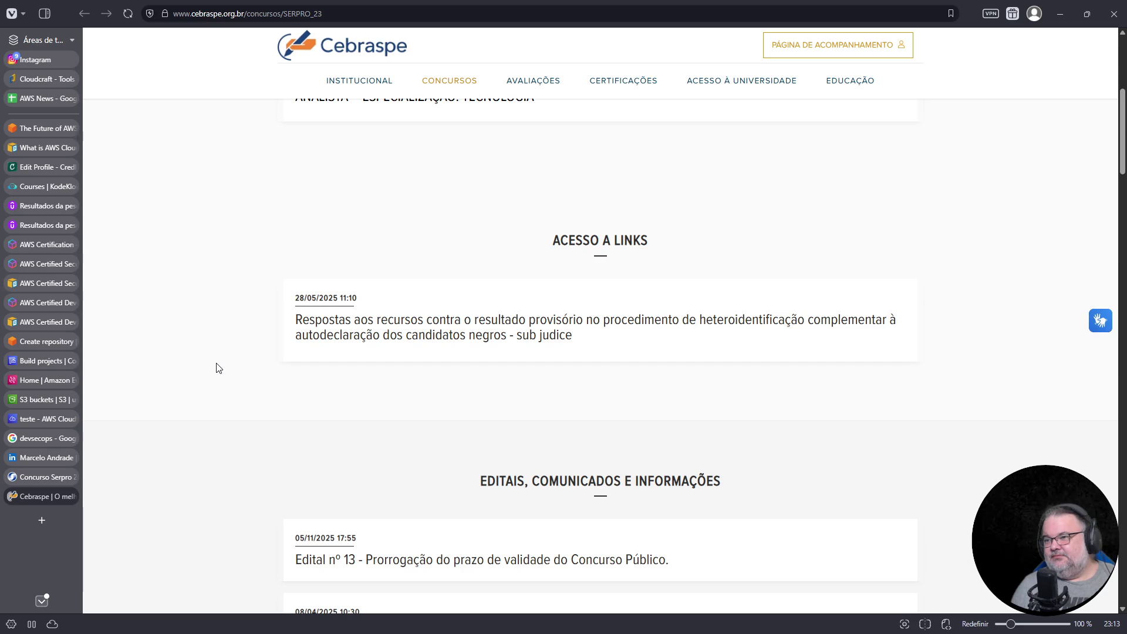
{"action": "scroll", "coordinate": [258, 421], "scroll_direction": "up", "scroll_amount": 3}
{"action": "scroll", "coordinate": [259, 422], "scroll_direction": "up", "scroll_amount": 5}
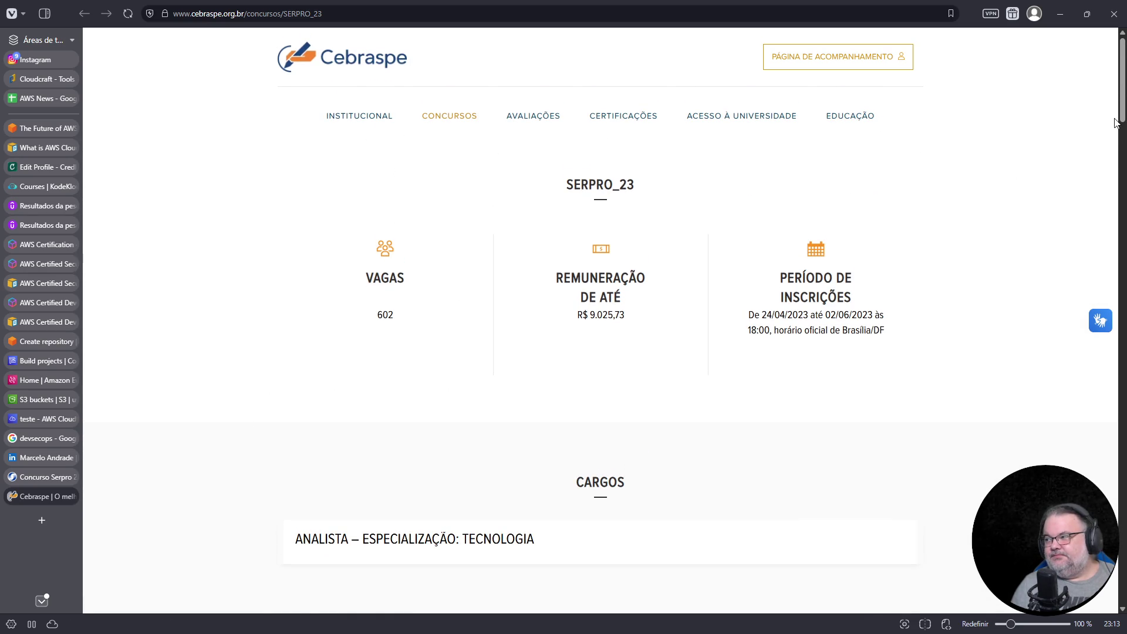
{"action": "left_click_drag", "start_coordinate": [1123, 117], "coordinate": [1123, 163]}
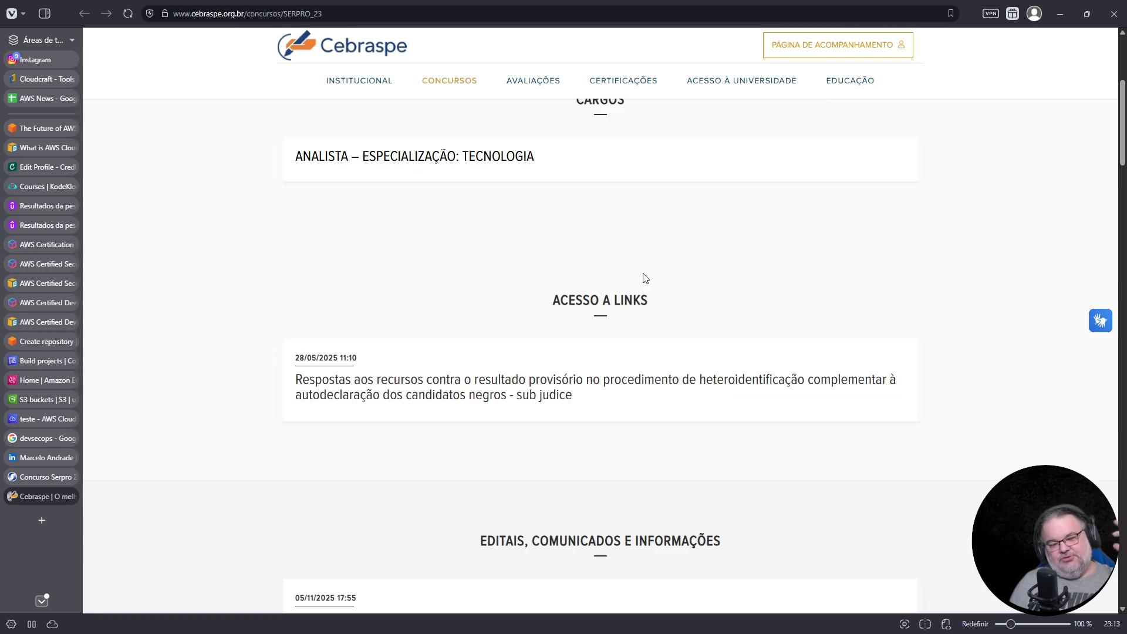
{"action": "scroll", "coordinate": [647, 482], "scroll_direction": "down", "scroll_amount": 5}
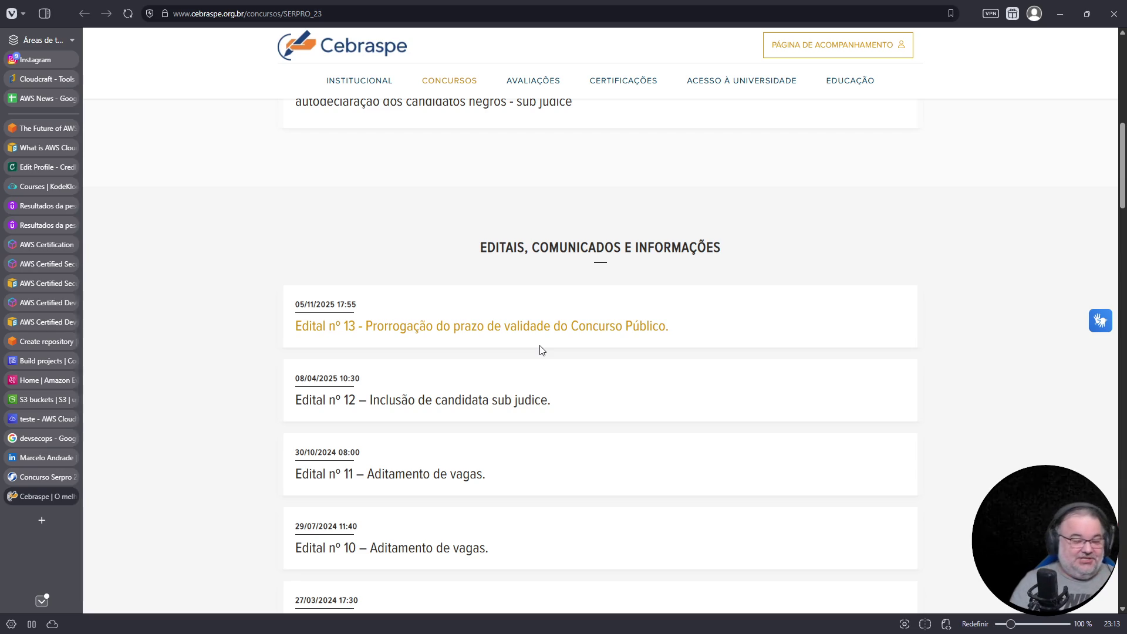
{"action": "scroll", "coordinate": [542, 350], "scroll_direction": "up", "scroll_amount": 10}
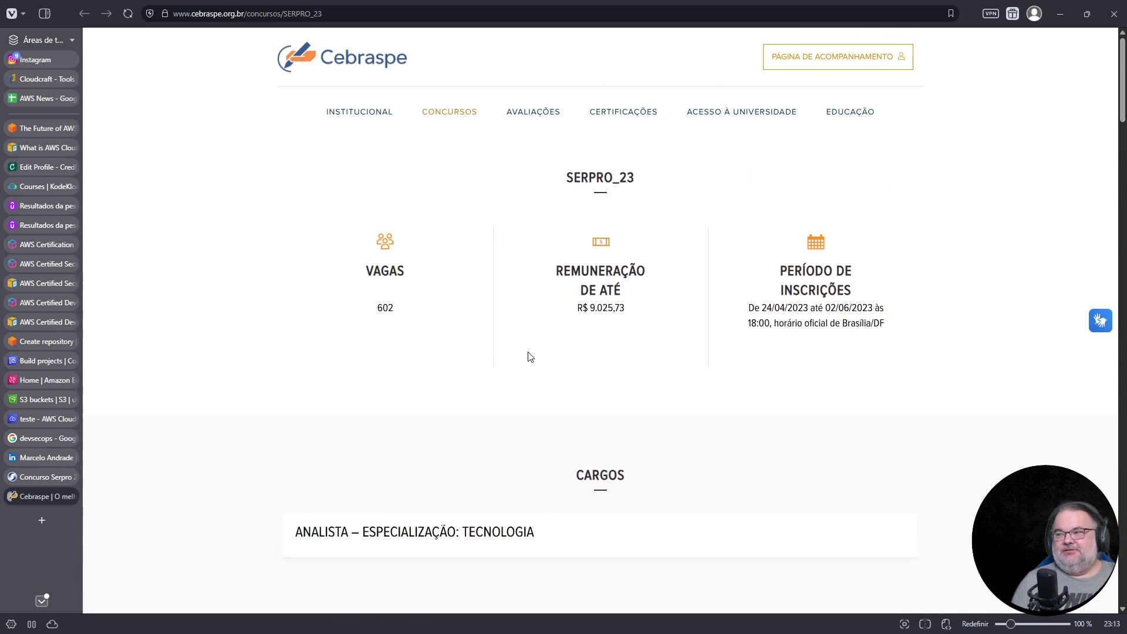
{"action": "left_click_drag", "start_coordinate": [374, 317], "coordinate": [435, 318]}
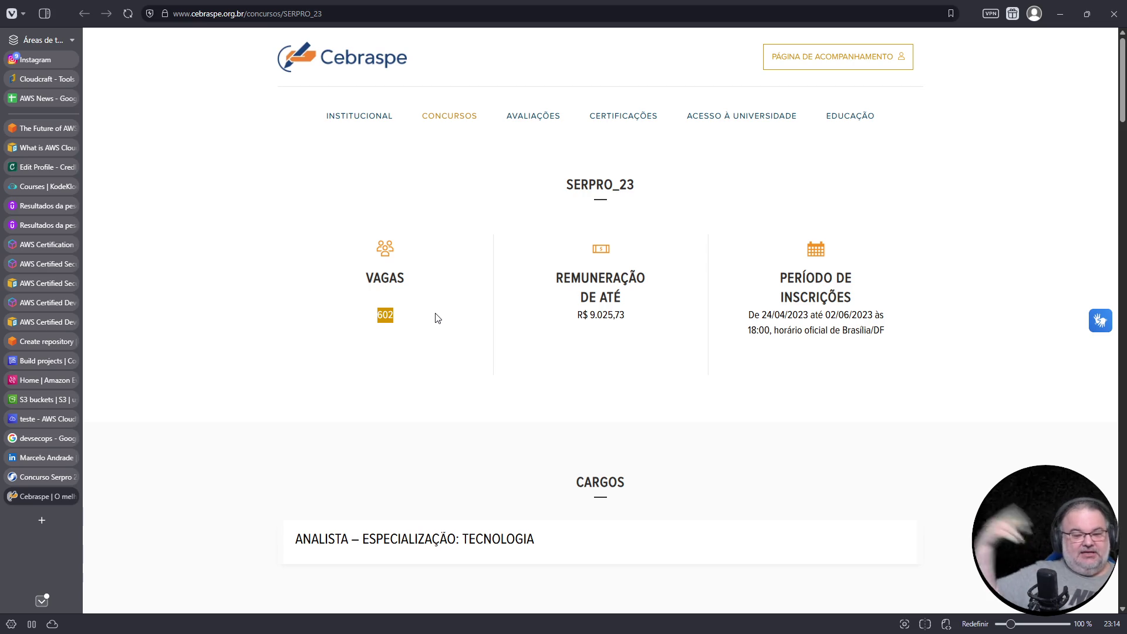
{"action": "triple_click", "coordinate": [411, 320]}
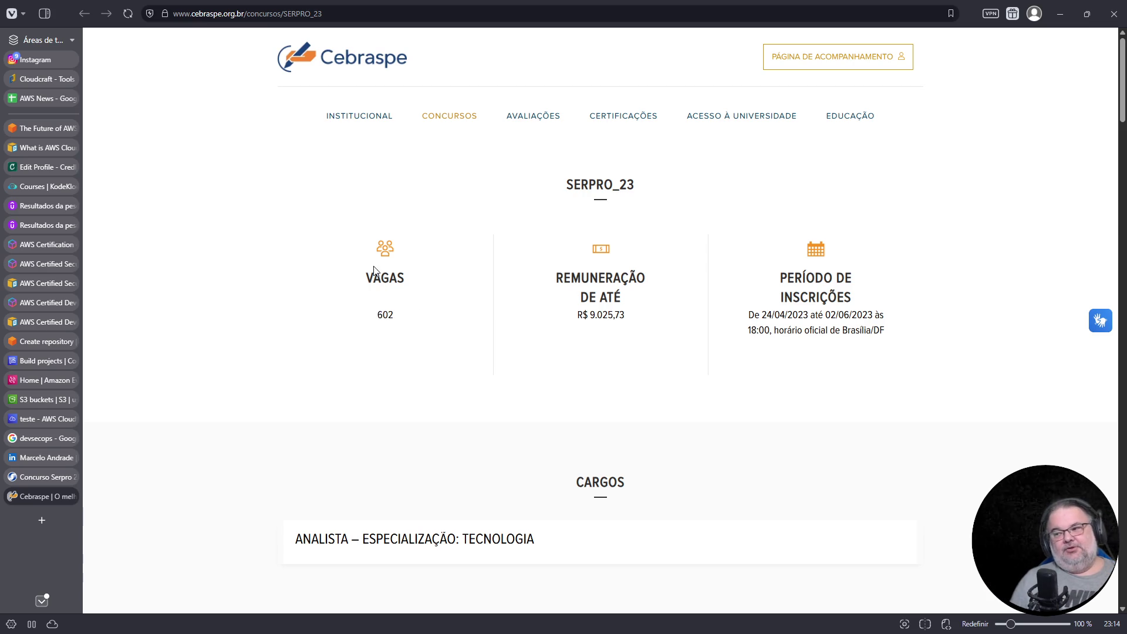
{"action": "left_click", "coordinate": [417, 326]}
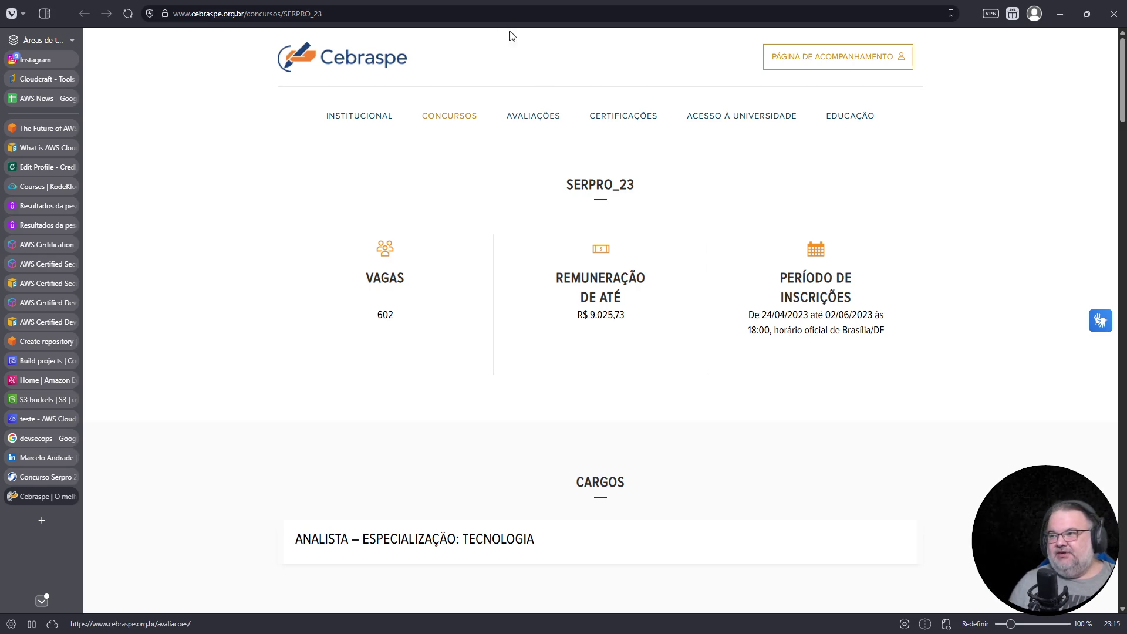
{"action": "left_click", "coordinate": [499, 13]}
{"action": "key", "text": "ctrl+t"}
{"action": "type", "text": "estaleiro"}
{"action": "key", "text": "Return"}
{"action": "left_click", "coordinate": [344, 52]}
{"action": "type", "text": "serpro"}
{"action": "key", "text": "Return"}
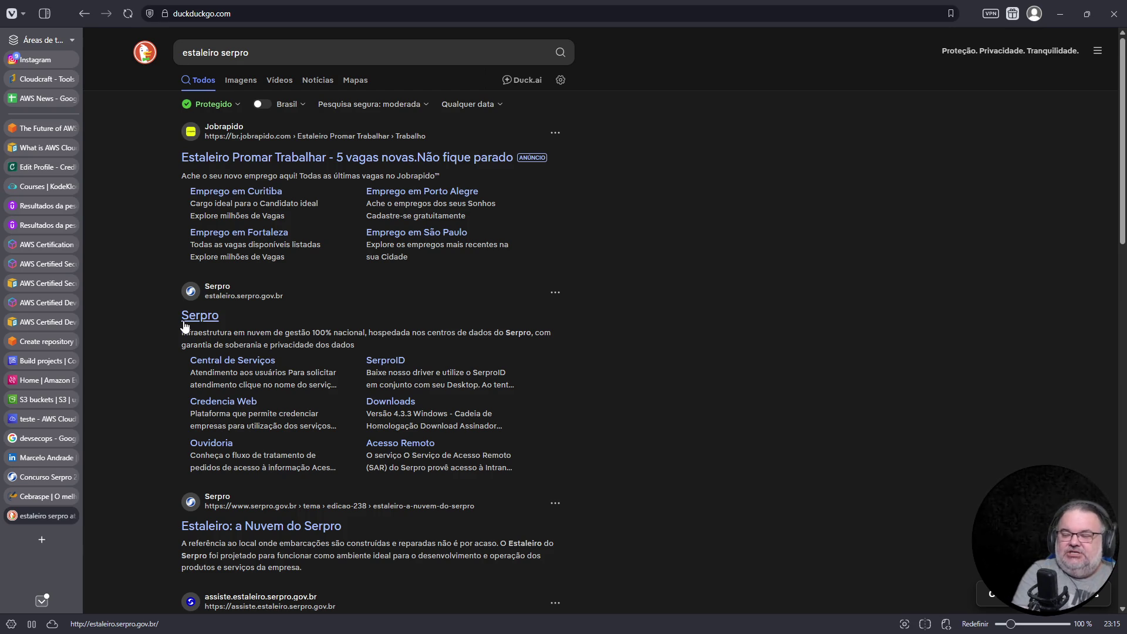
{"action": "left_click", "coordinate": [208, 315]}
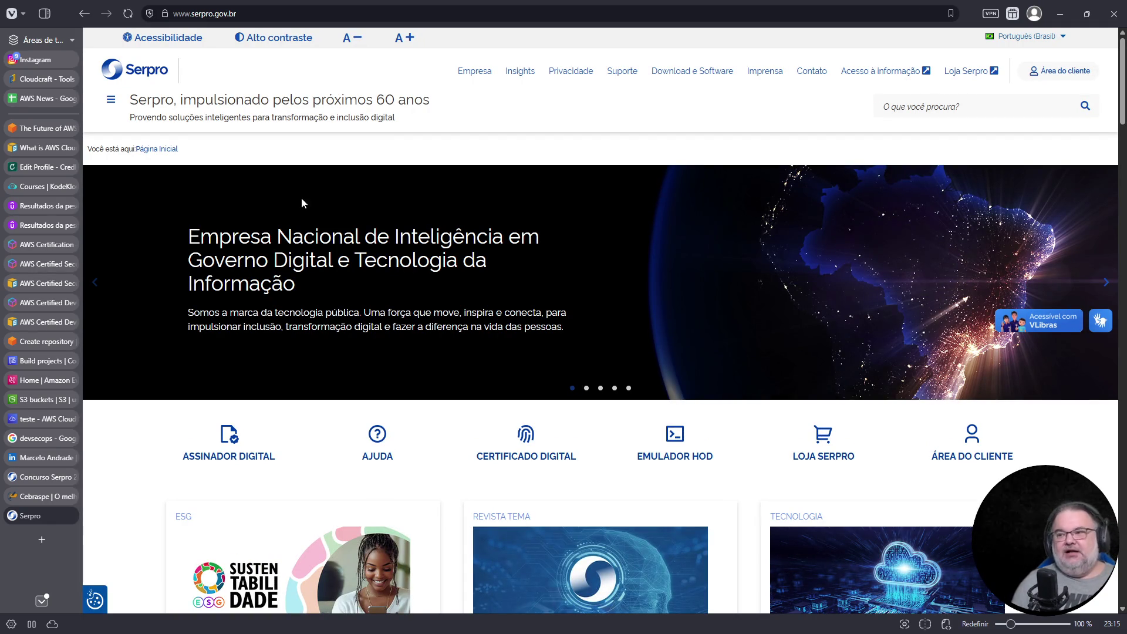
{"action": "scroll", "coordinate": [452, 335], "scroll_direction": "down", "scroll_amount": 10}
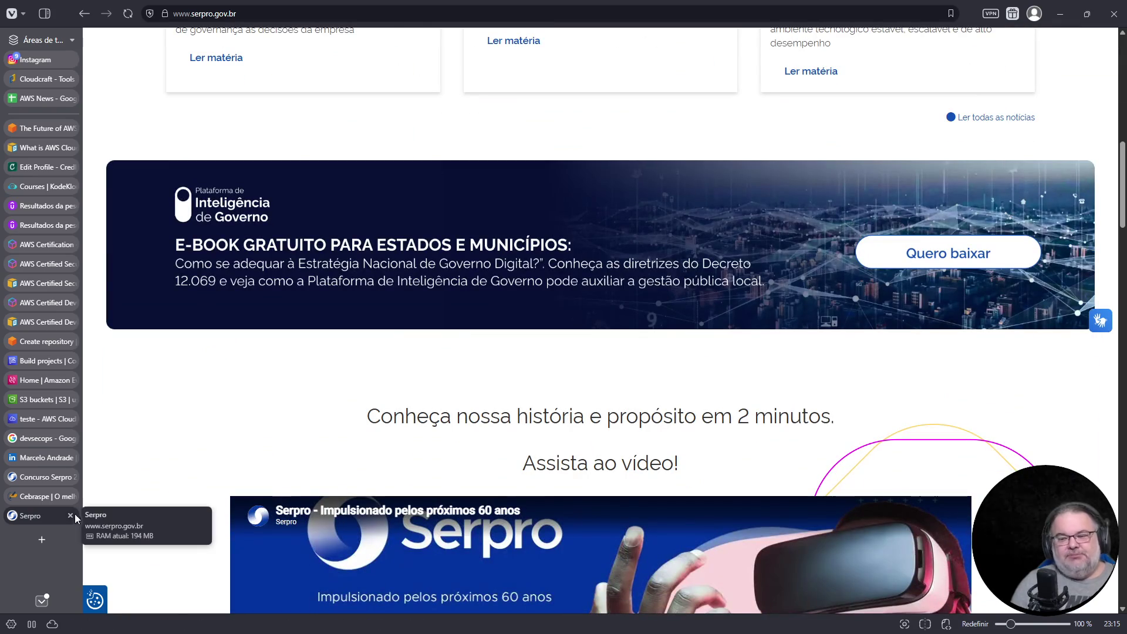
{"action": "left_click", "coordinate": [70, 516]}
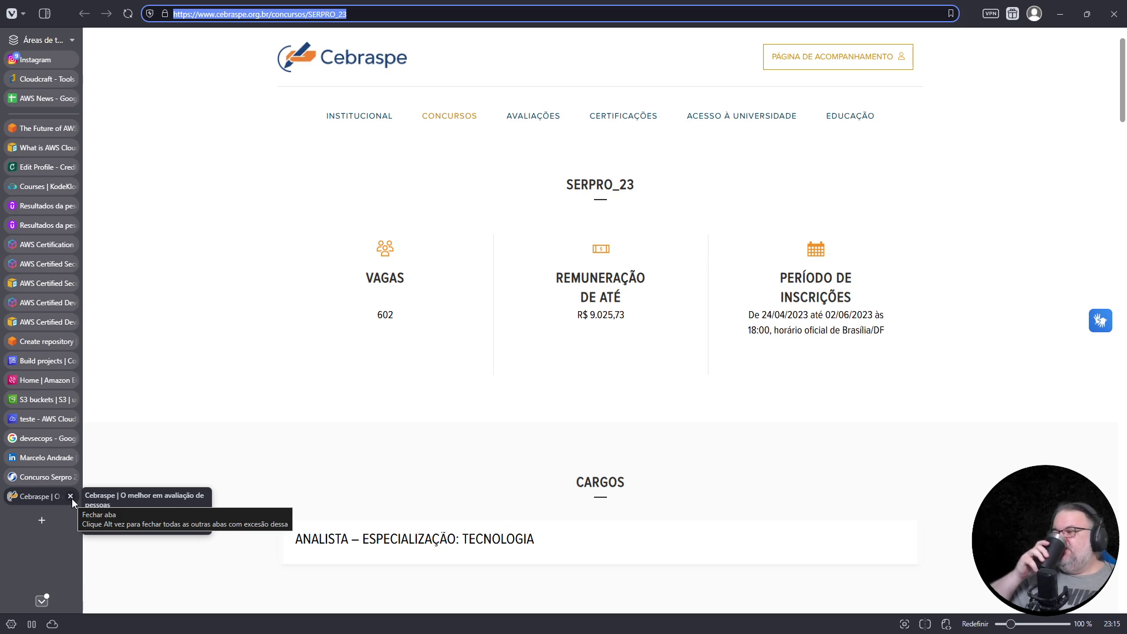
- Enter the search 'serpro pg' in the address bar
{"action": "mouse_move", "coordinate": [28, 484]}
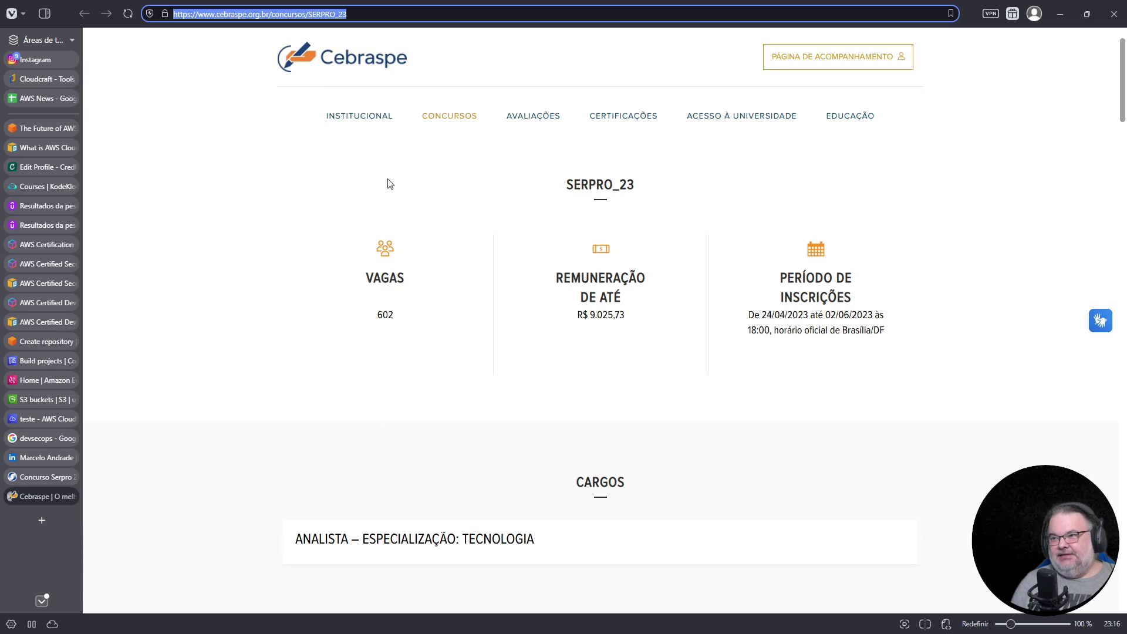
{"action": "type", "text": "serpro pg"}
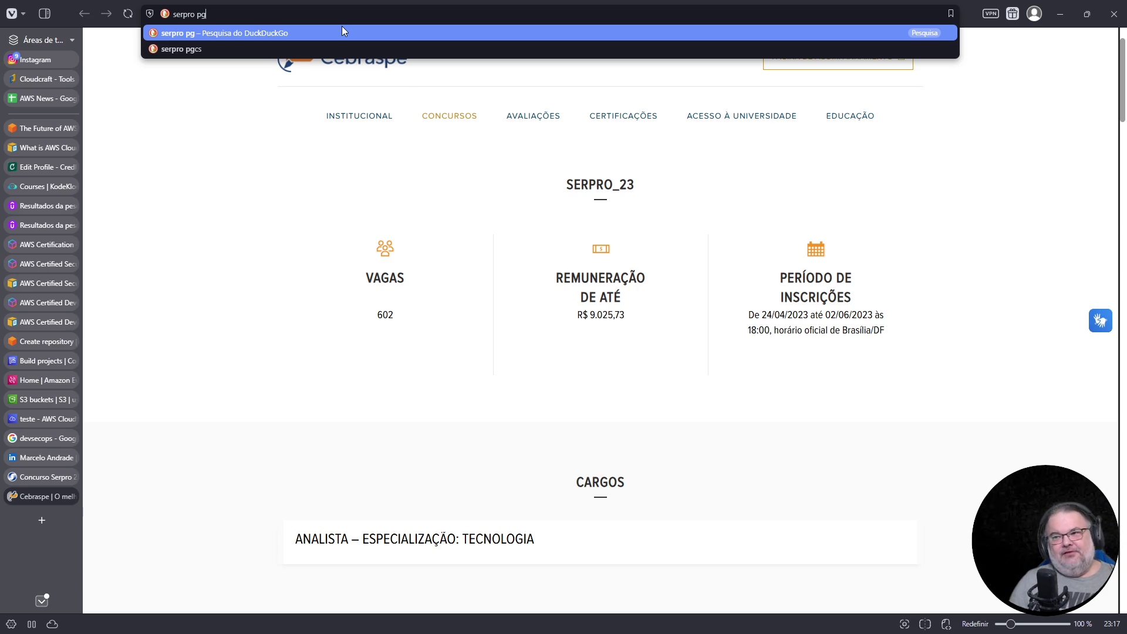
- Search 'serpro pgcs' and open the Carreiras page's analyst 8-hour salary table PDF
{"action": "type", "text": "cs"}
{"action": "key", "text": "Return"}
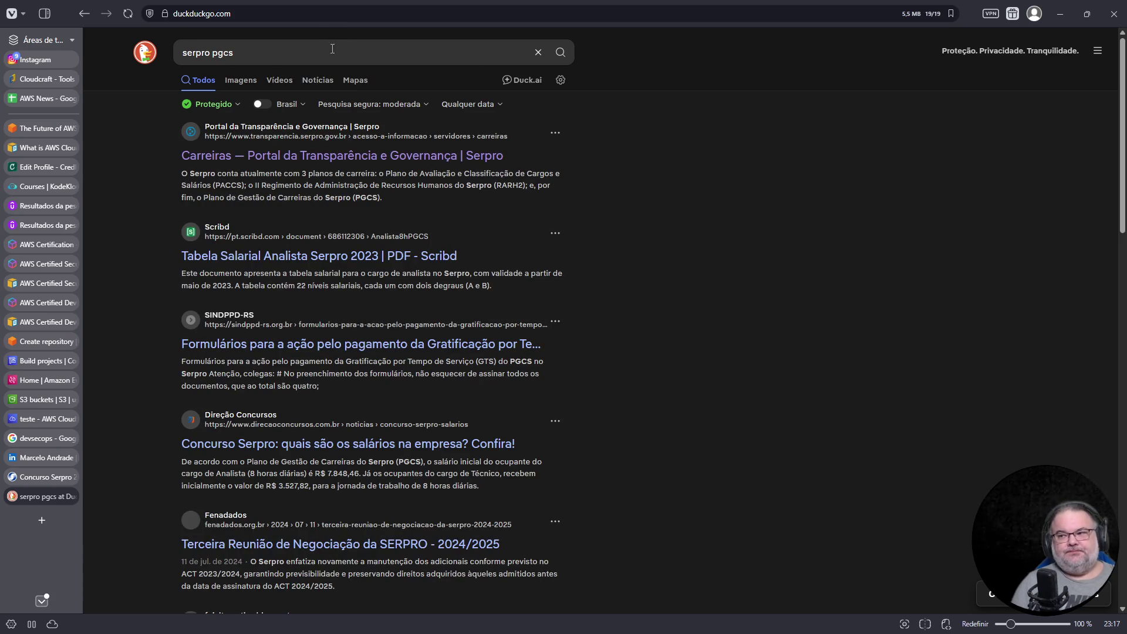
{"action": "left_click", "coordinate": [370, 155]}
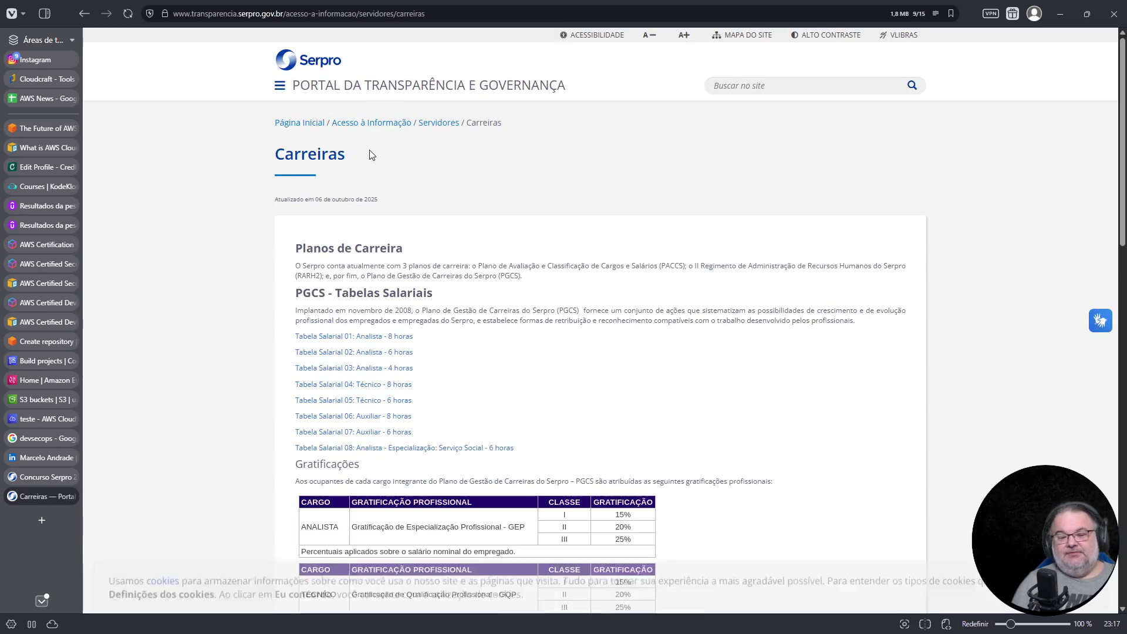
{"action": "left_click", "coordinate": [371, 337]}
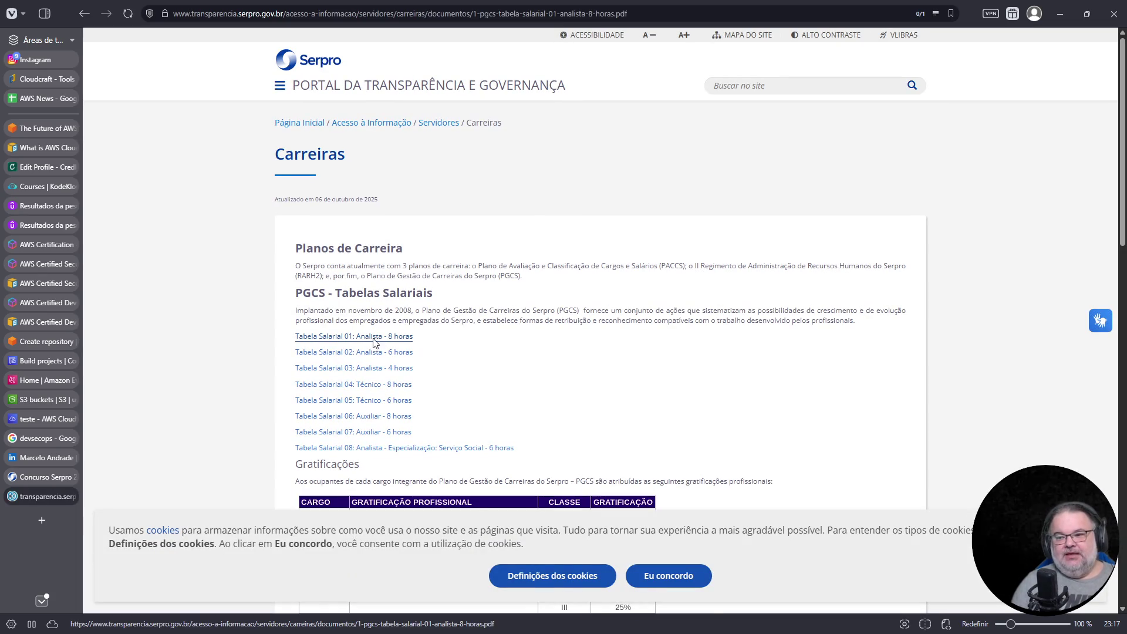
- In a new tab, search 'ati vencimento' and view the ANATI ATI pay page, then go back
{"action": "left_click", "coordinate": [41, 519]}
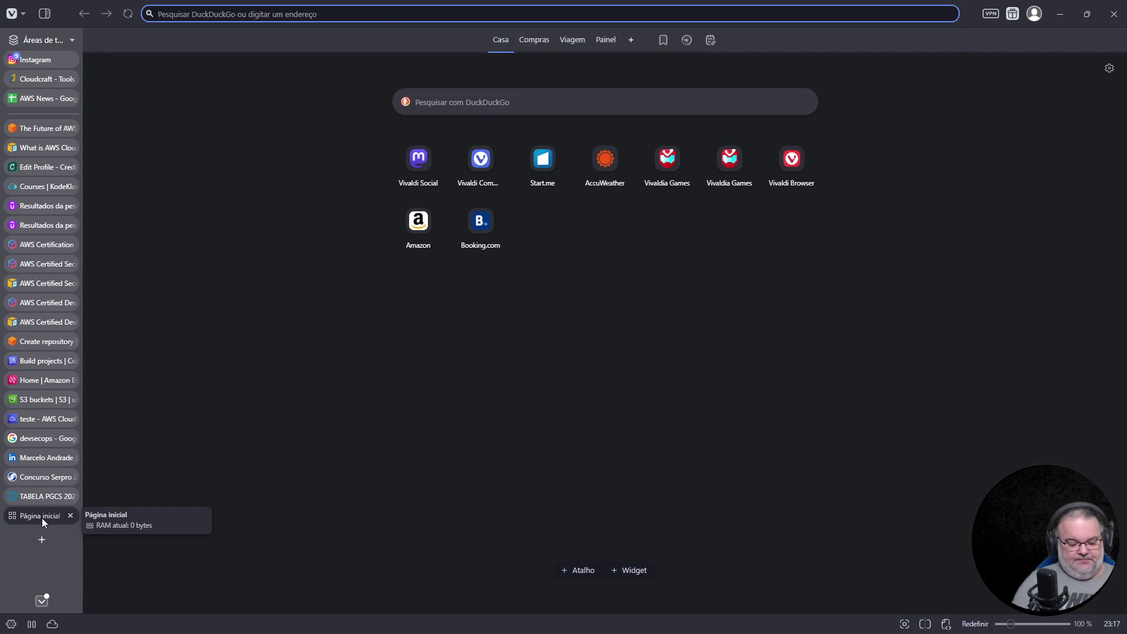
{"action": "type", "text": "ati"}
{"action": "type", "text": " vencimento"}
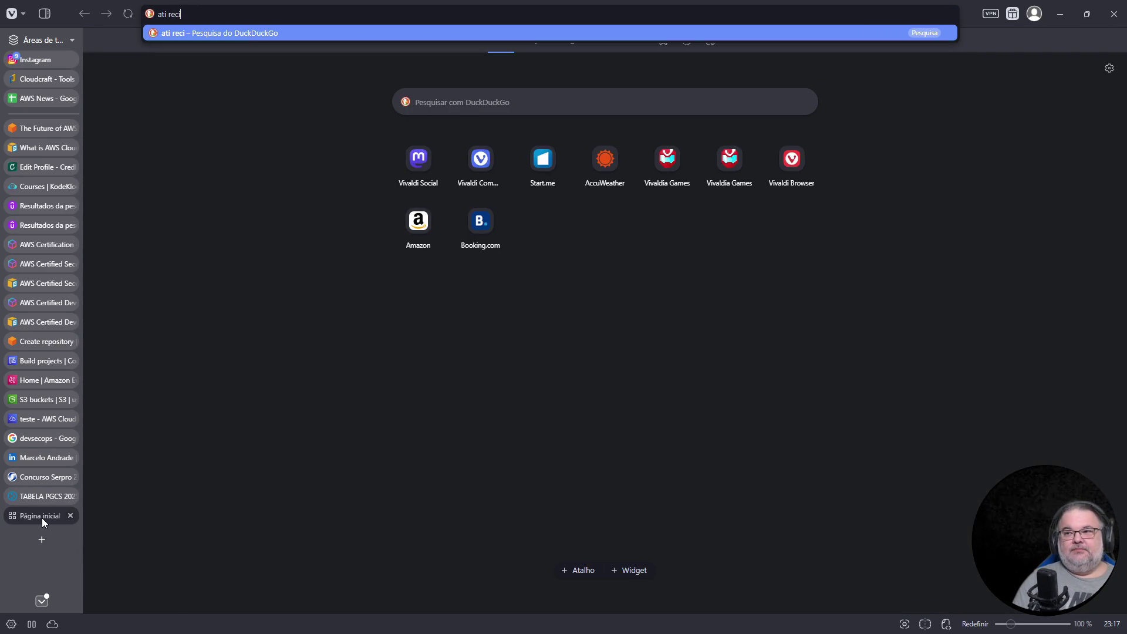
{"action": "type", "text": "fe salário"}
{"action": "key", "text": "Return"}
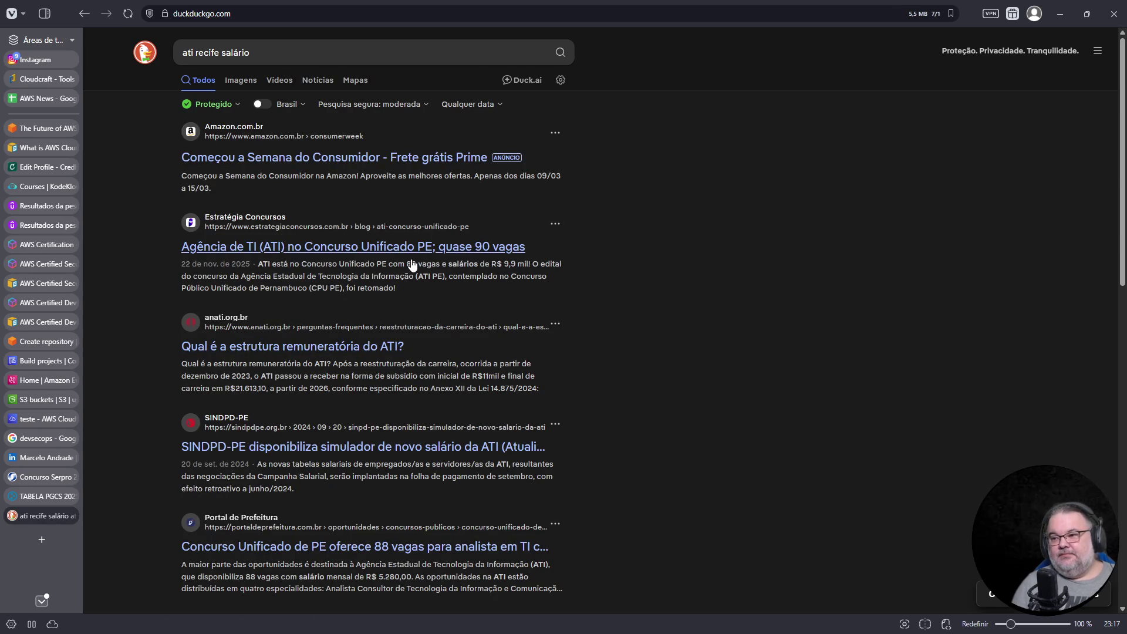
{"action": "left_click", "coordinate": [388, 348]}
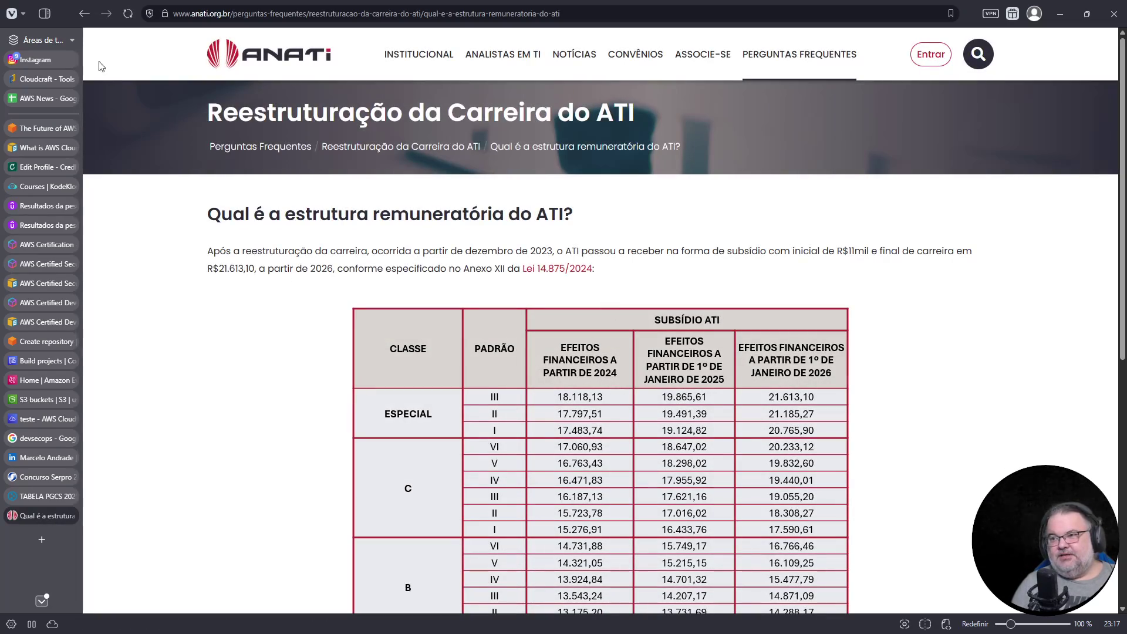
{"action": "left_click", "coordinate": [84, 13]}
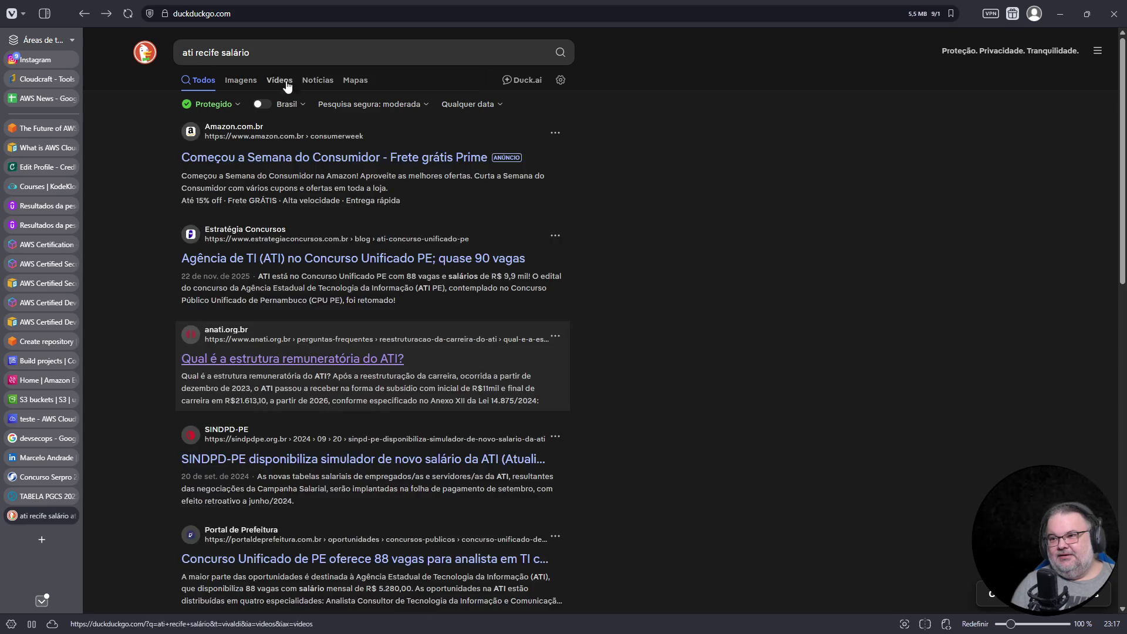
- Open the SINDPD-PE article on the ATI salary simulator and accept its cookies
{"action": "scroll", "coordinate": [420, 486], "scroll_direction": "down", "scroll_amount": 3}
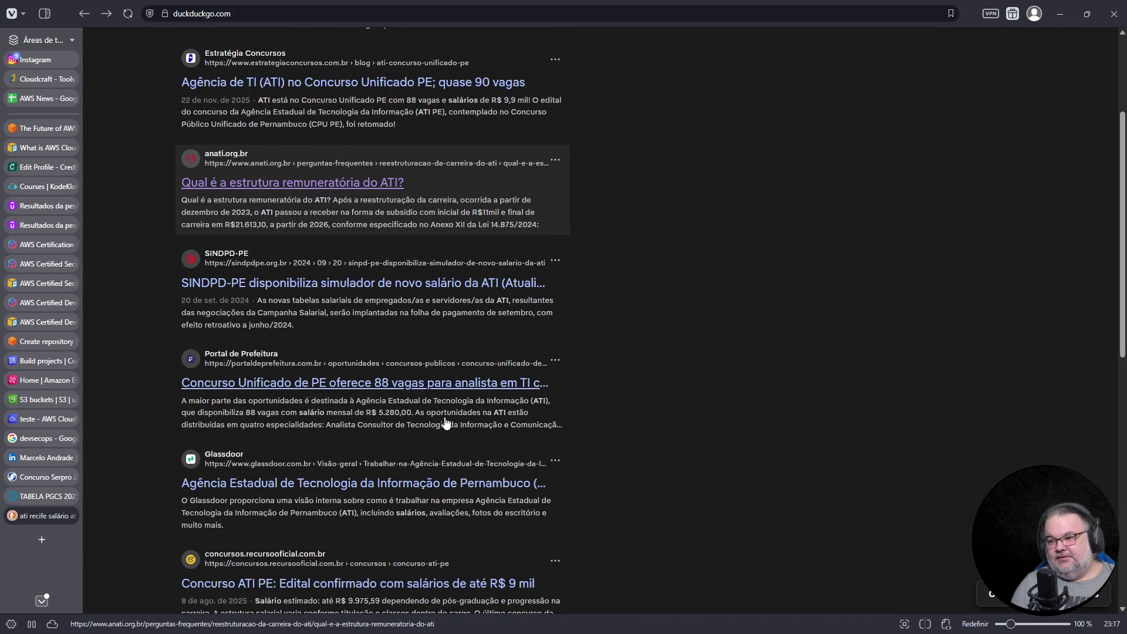
{"action": "left_click", "coordinate": [430, 283]}
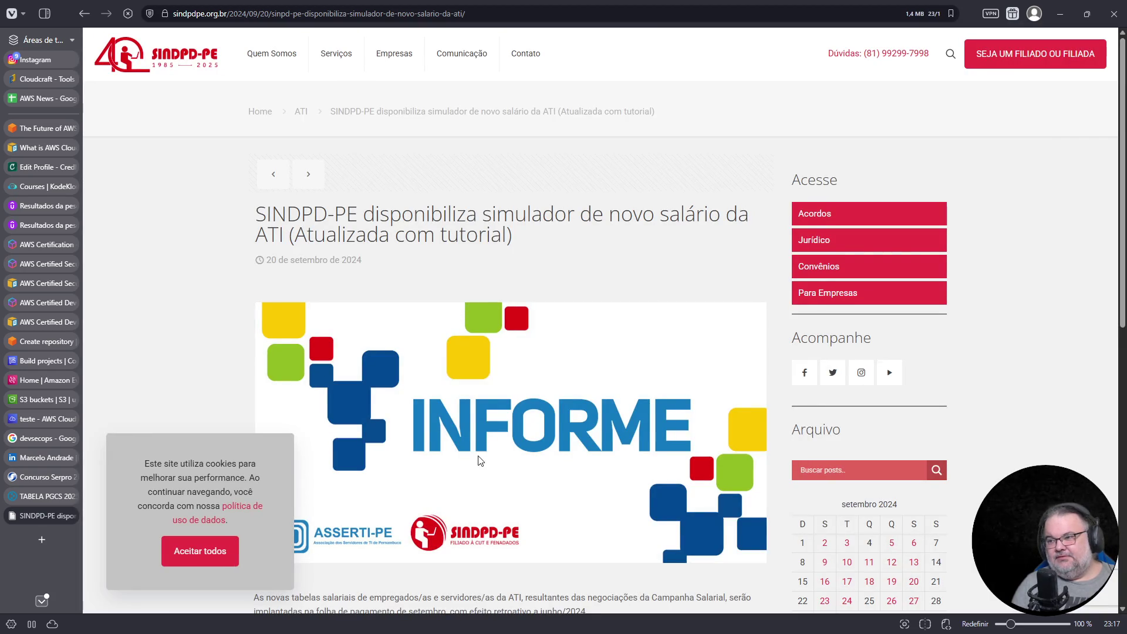
{"action": "scroll", "coordinate": [492, 442], "scroll_direction": "down", "scroll_amount": 6}
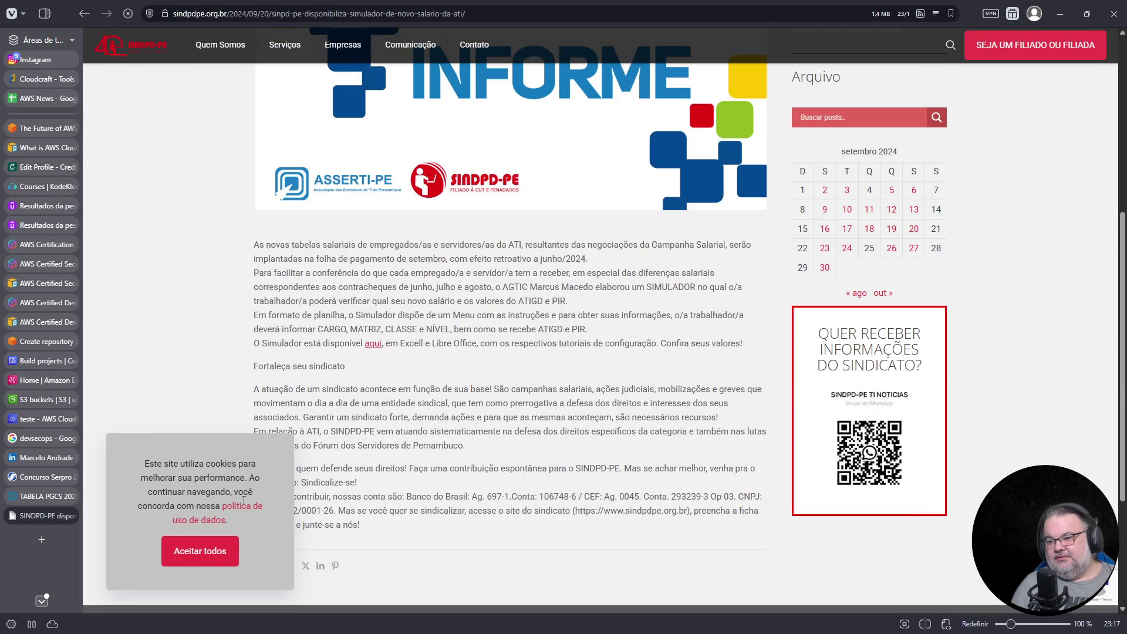
{"action": "left_click", "coordinate": [200, 551]}
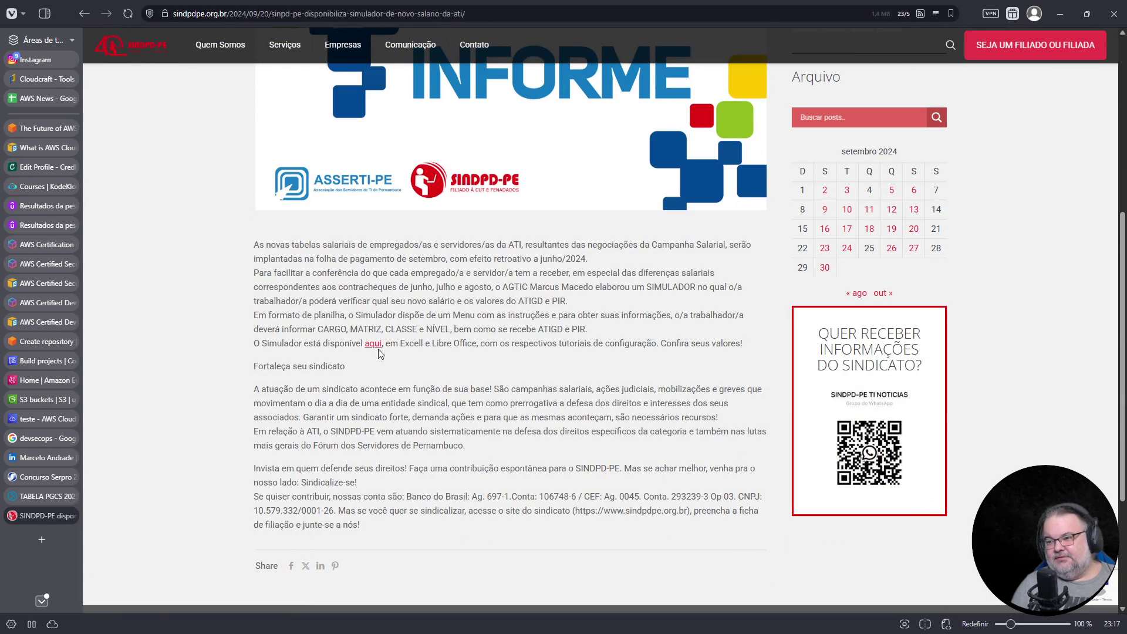
{"action": "scroll", "coordinate": [376, 350], "scroll_direction": "up", "scroll_amount": 6}
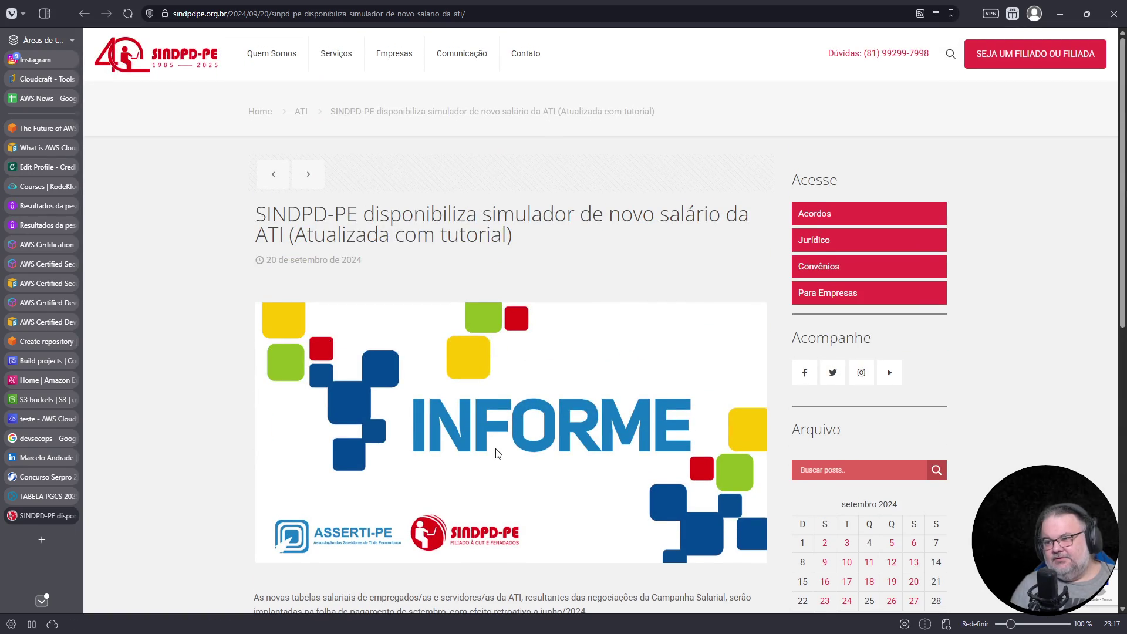
- Follow the SINDPD-PE article's link to the ATI page and open the Lei Complementar 545/2024 PDF
{"action": "scroll", "coordinate": [496, 453], "scroll_direction": "down", "scroll_amount": 6}
{"action": "left_click", "coordinate": [373, 345]}
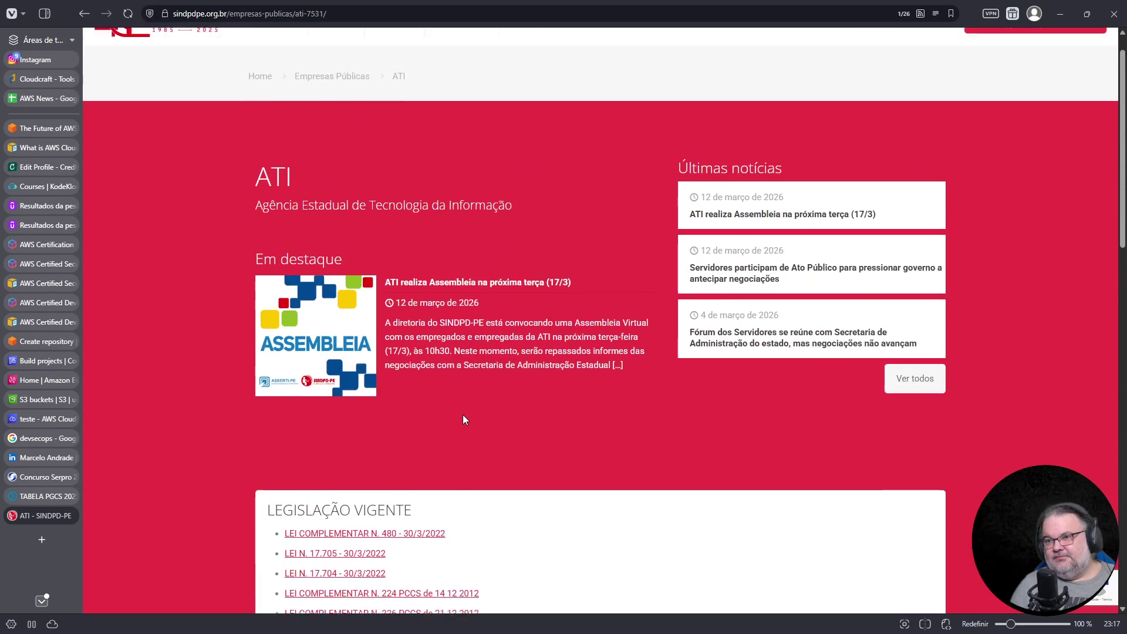
{"action": "scroll", "coordinate": [465, 420], "scroll_direction": "down", "scroll_amount": 5}
{"action": "scroll", "coordinate": [465, 414], "scroll_direction": "down", "scroll_amount": 4}
{"action": "scroll", "coordinate": [467, 406], "scroll_direction": "up", "scroll_amount": 3}
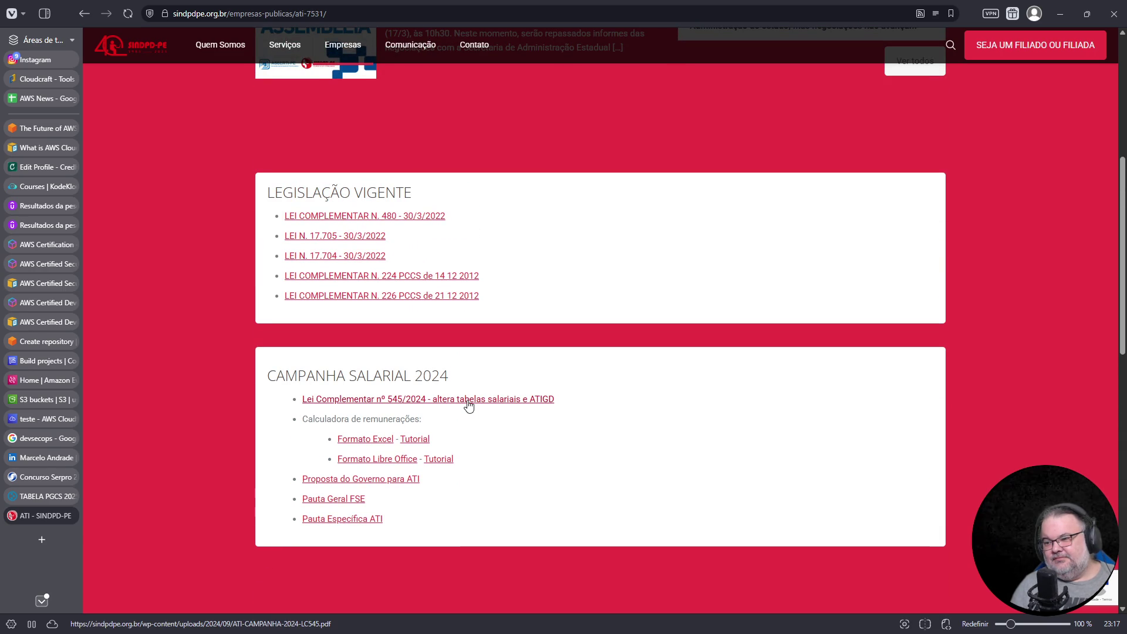
{"action": "left_click", "coordinate": [468, 400]}
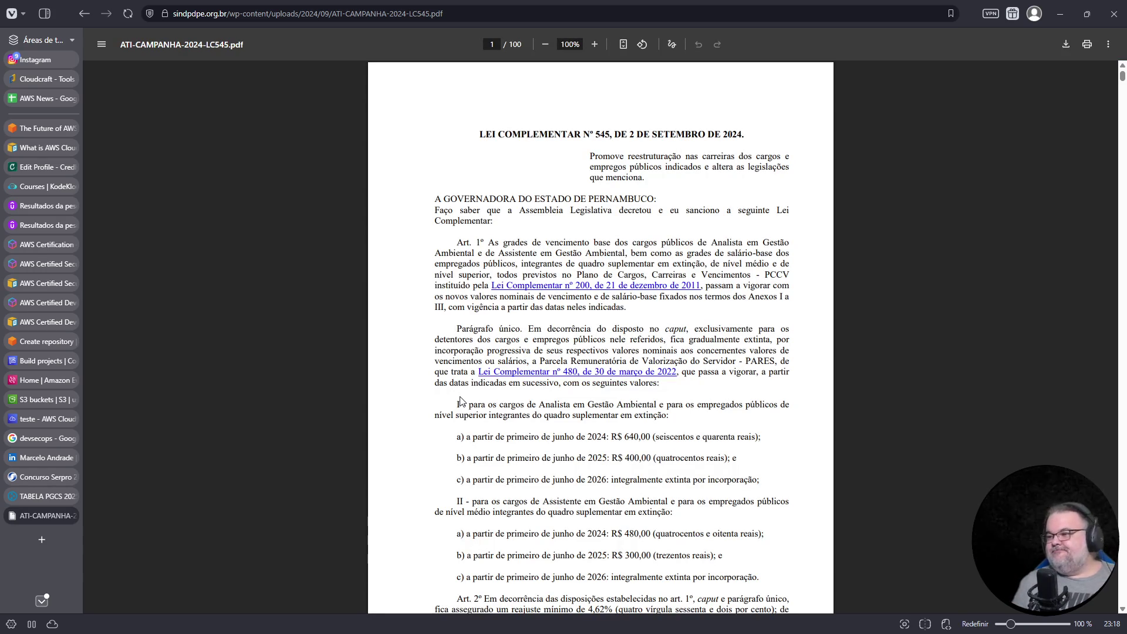
- Read down the Lei Complementar 545 PDF to page 9, where Art. 21 sets retroactive effects
{"action": "scroll", "coordinate": [461, 402], "scroll_direction": "up", "scroll_amount": 3, "text": "ctrl"}
{"action": "scroll", "coordinate": [588, 441], "scroll_direction": "up", "scroll_amount": 4}
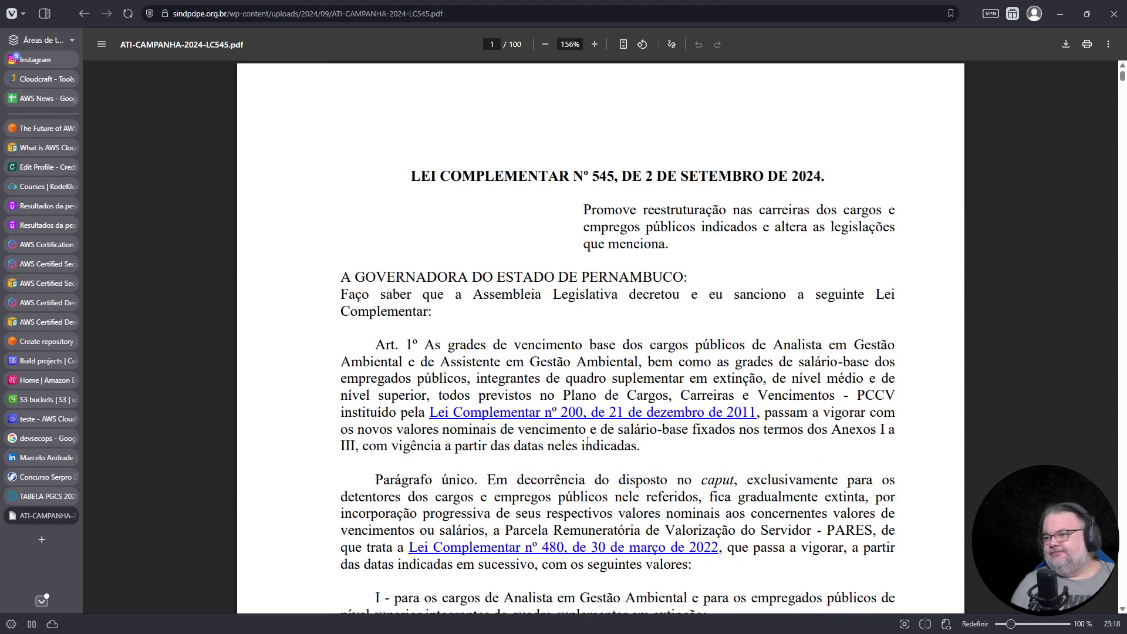
{"action": "scroll", "coordinate": [588, 441], "scroll_direction": "down", "scroll_amount": 7}
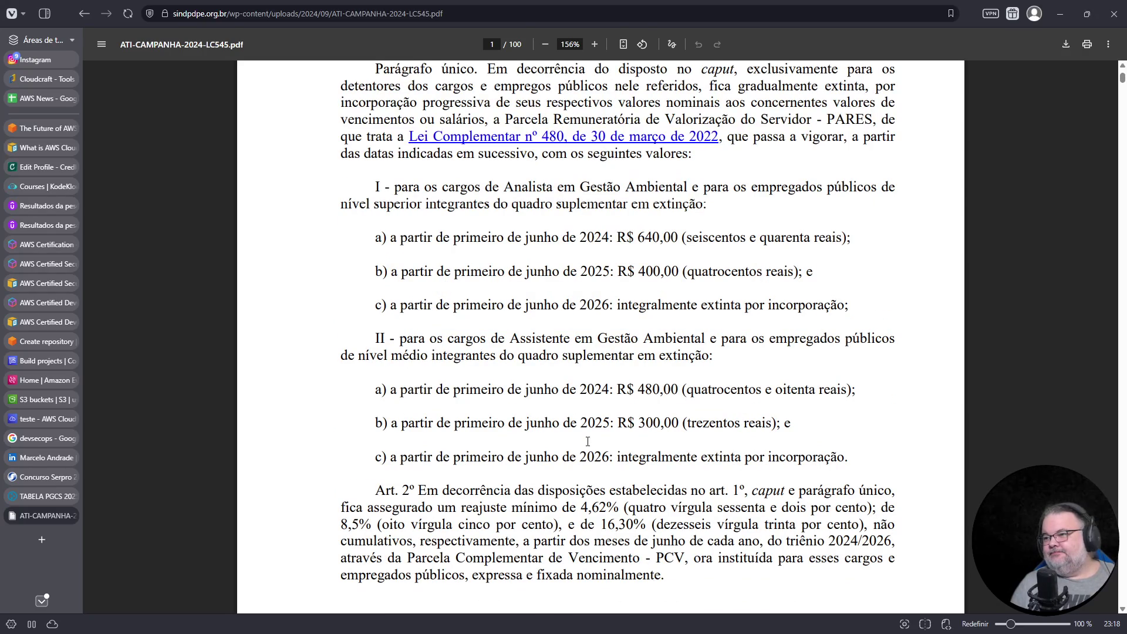
{"action": "scroll", "coordinate": [588, 442], "scroll_direction": "down", "scroll_amount": 20}
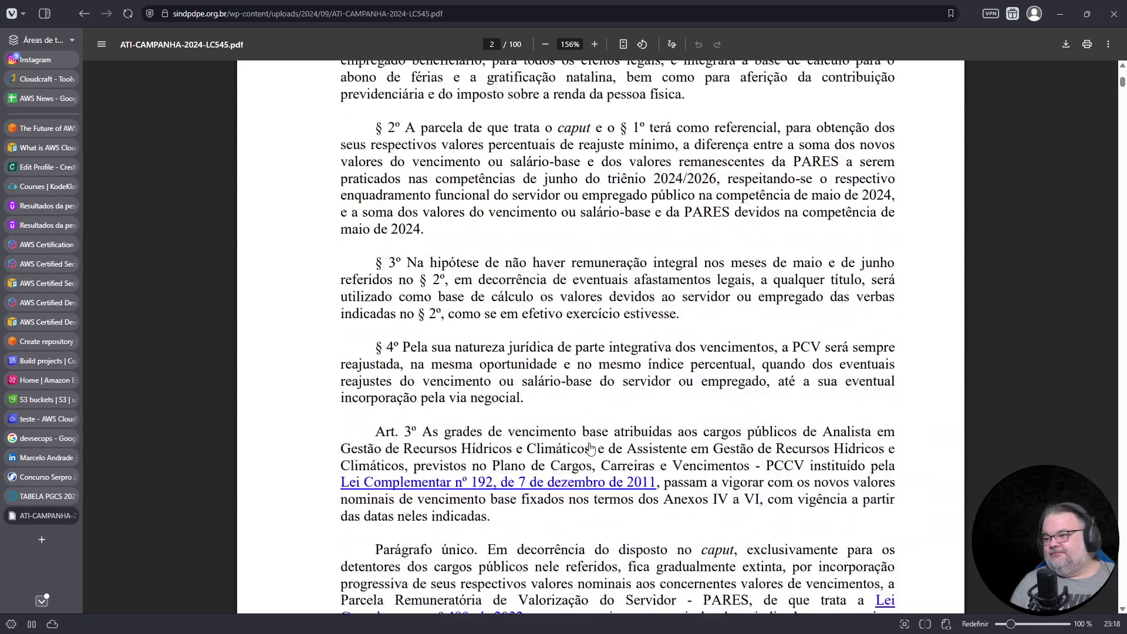
{"action": "scroll", "coordinate": [590, 449], "scroll_direction": "down", "scroll_amount": 20}
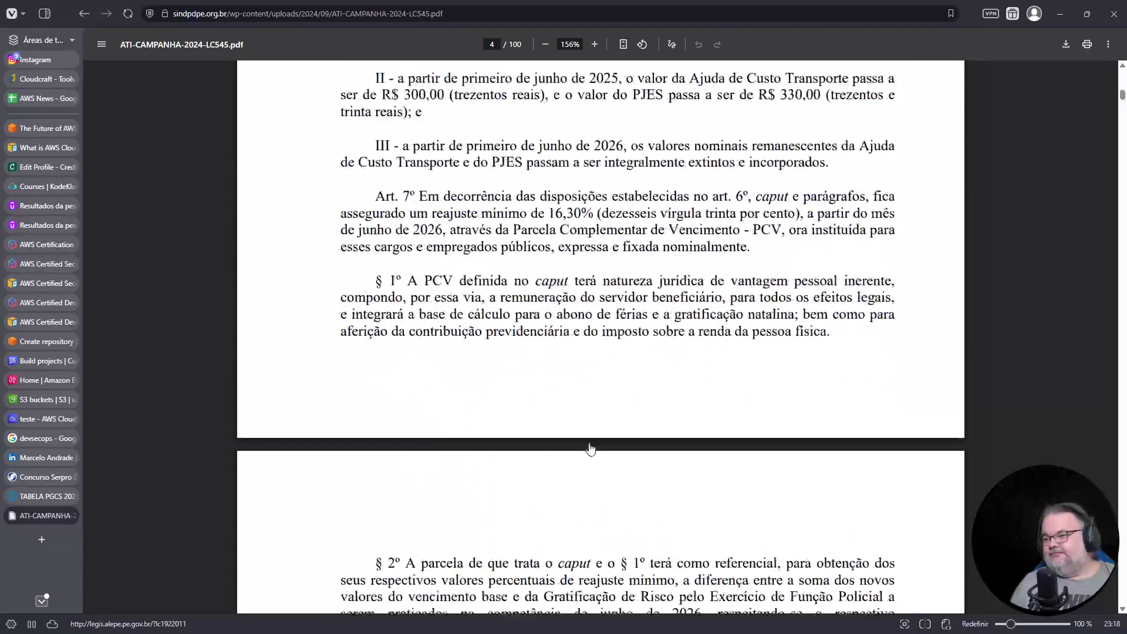
{"action": "scroll", "coordinate": [590, 448], "scroll_direction": "down", "scroll_amount": 20}
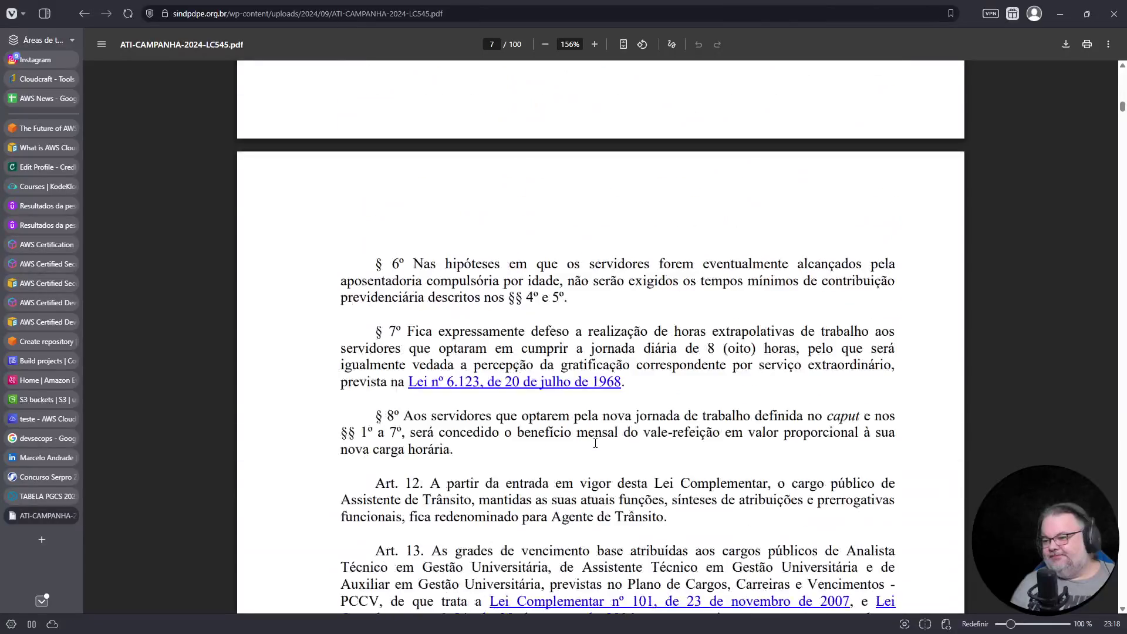
{"action": "scroll", "coordinate": [595, 443], "scroll_direction": "down", "scroll_amount": 10}
{"action": "scroll", "coordinate": [595, 444], "scroll_direction": "down", "scroll_amount": 10}
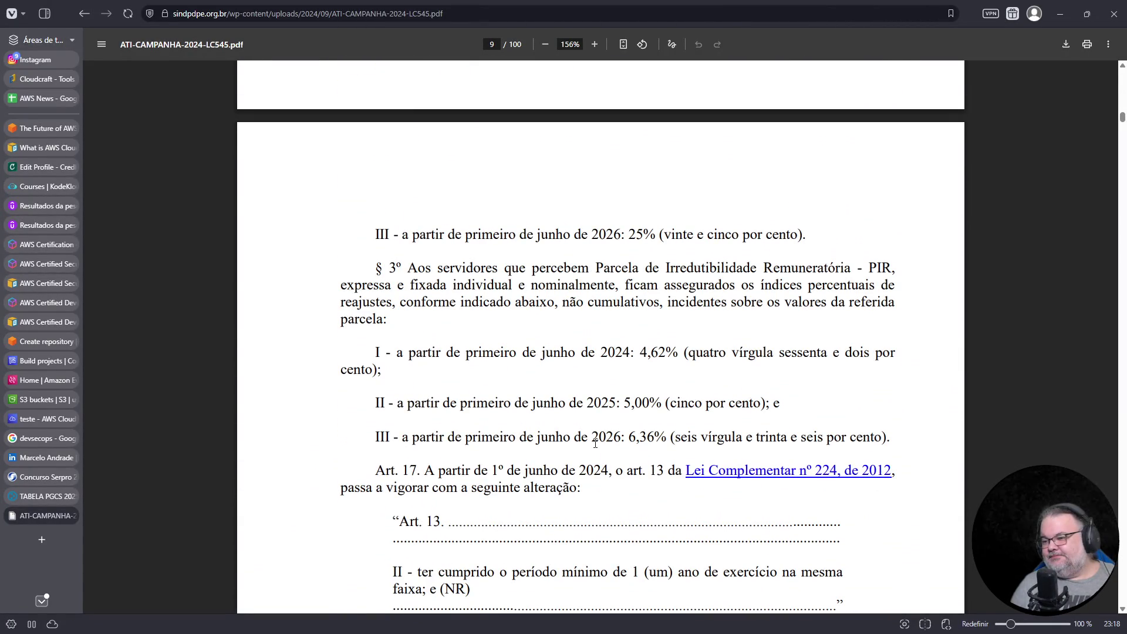
{"action": "scroll", "coordinate": [595, 443], "scroll_direction": "down", "scroll_amount": 10}
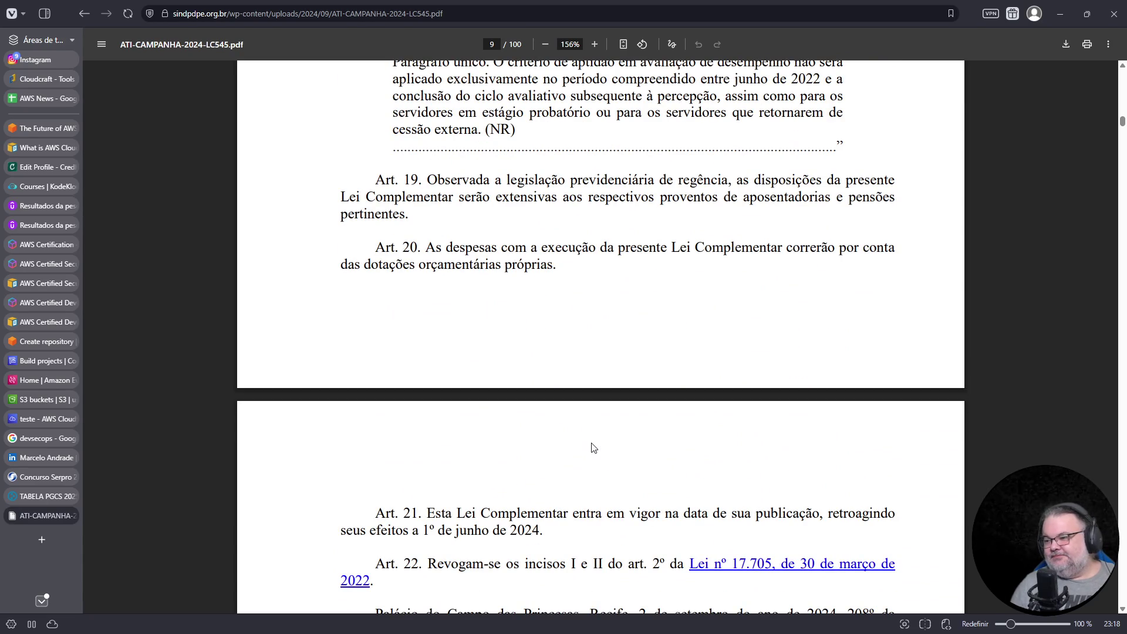
{"action": "scroll", "coordinate": [593, 448], "scroll_direction": "down", "scroll_amount": 15}
- Scroll through the Anexo salary tables of the LC545 PDF
{"action": "scroll", "coordinate": [611, 435], "scroll_direction": "up", "scroll_amount": 4}
{"action": "scroll", "coordinate": [630, 417], "scroll_direction": "up", "scroll_amount": 3, "text": "ctrl"}
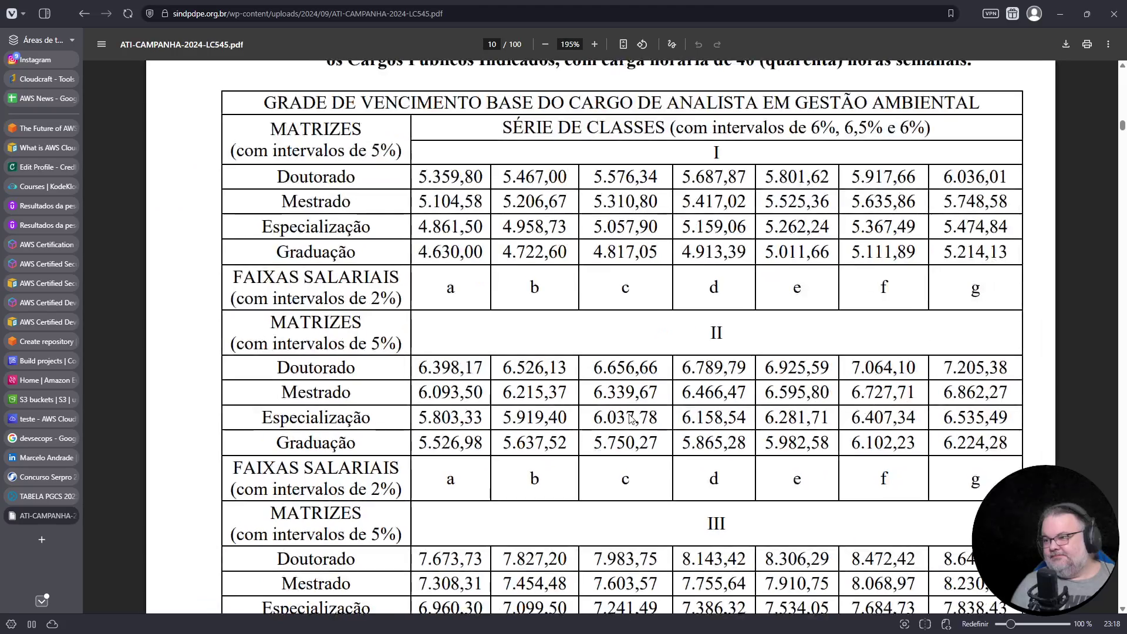
{"action": "scroll", "coordinate": [666, 399], "scroll_direction": "up", "scroll_amount": 1}
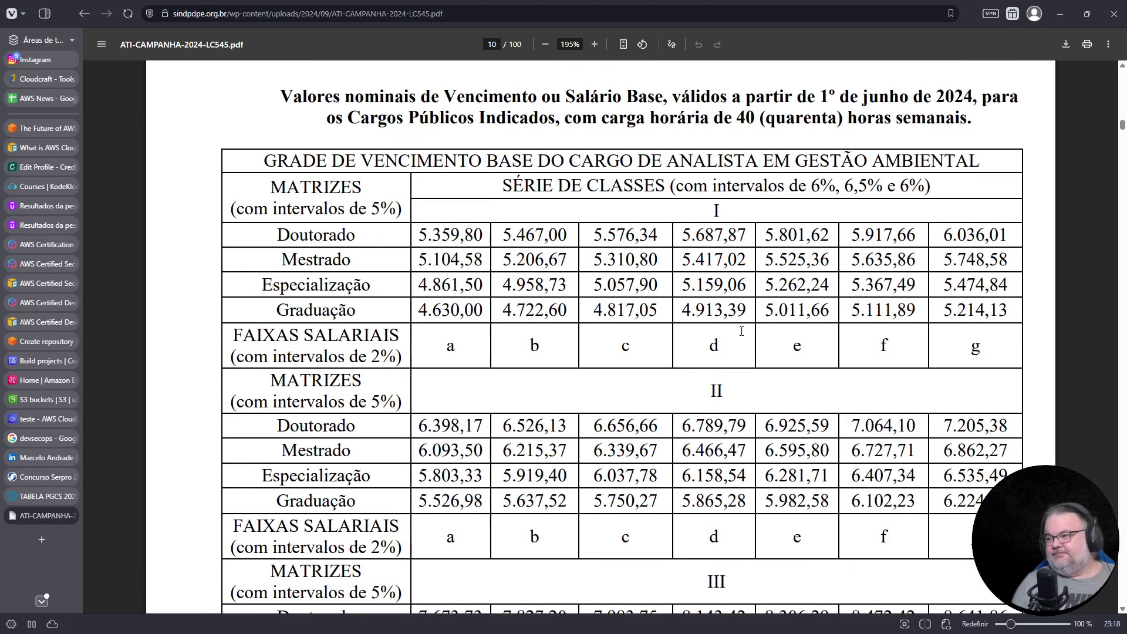
{"action": "scroll", "coordinate": [742, 331], "scroll_direction": "down", "scroll_amount": 15}
{"action": "scroll", "coordinate": [741, 331], "scroll_direction": "down", "scroll_amount": 20}
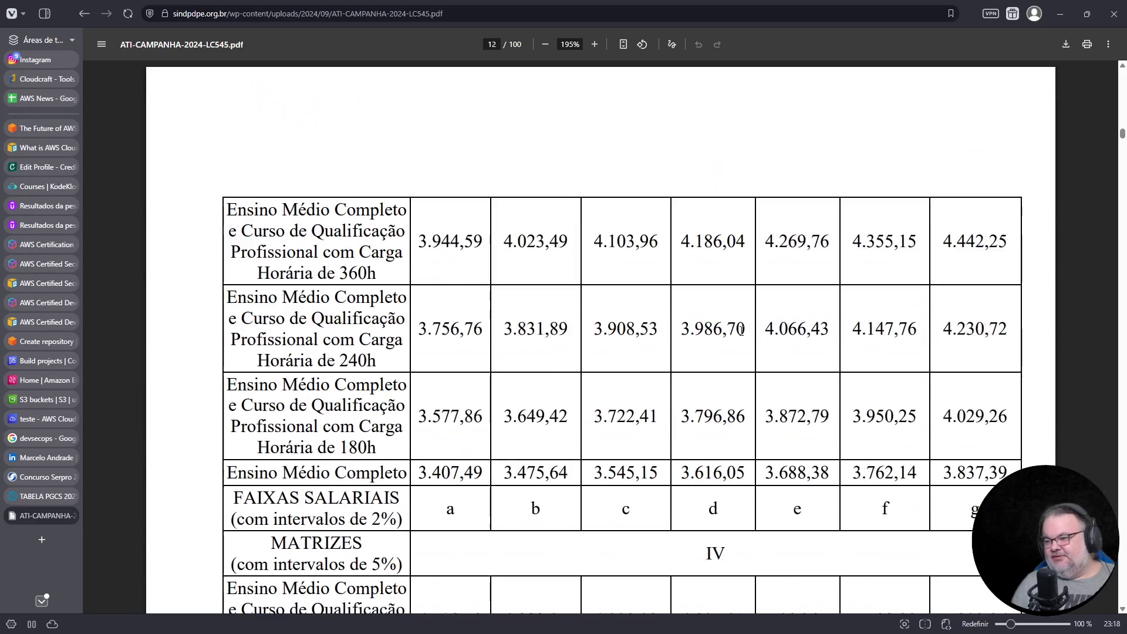
{"action": "scroll", "coordinate": [742, 331], "scroll_direction": "down", "scroll_amount": 6}
{"action": "scroll", "coordinate": [728, 343], "scroll_direction": "down", "scroll_amount": 5}
{"action": "scroll", "coordinate": [728, 343], "scroll_direction": "down", "scroll_amount": 20}
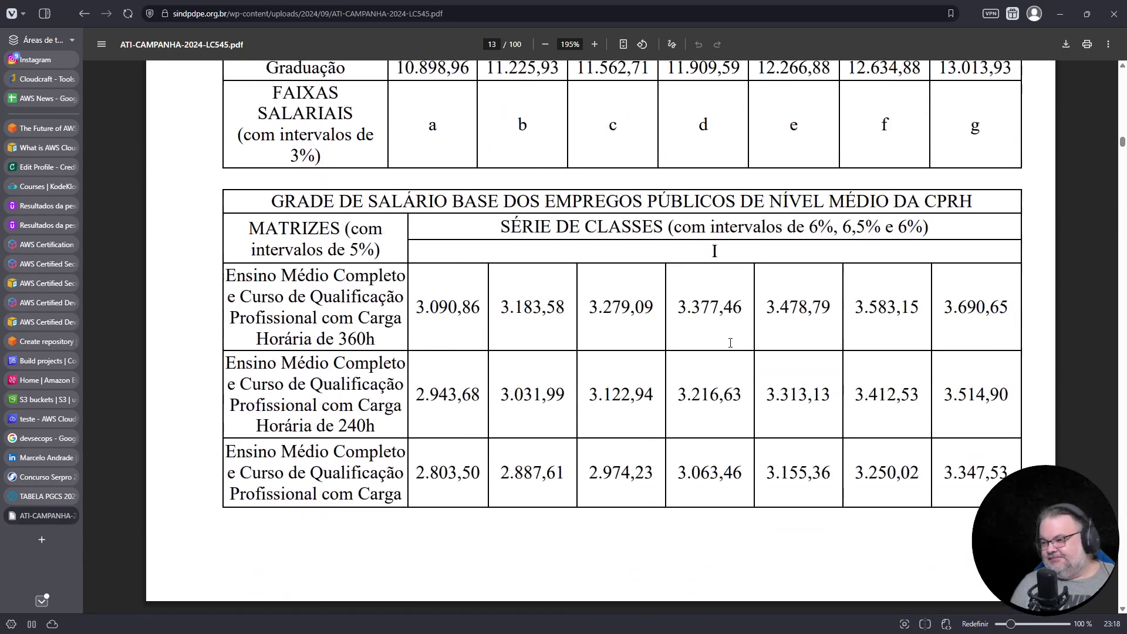
{"action": "scroll", "coordinate": [730, 343], "scroll_direction": "down", "scroll_amount": 20}
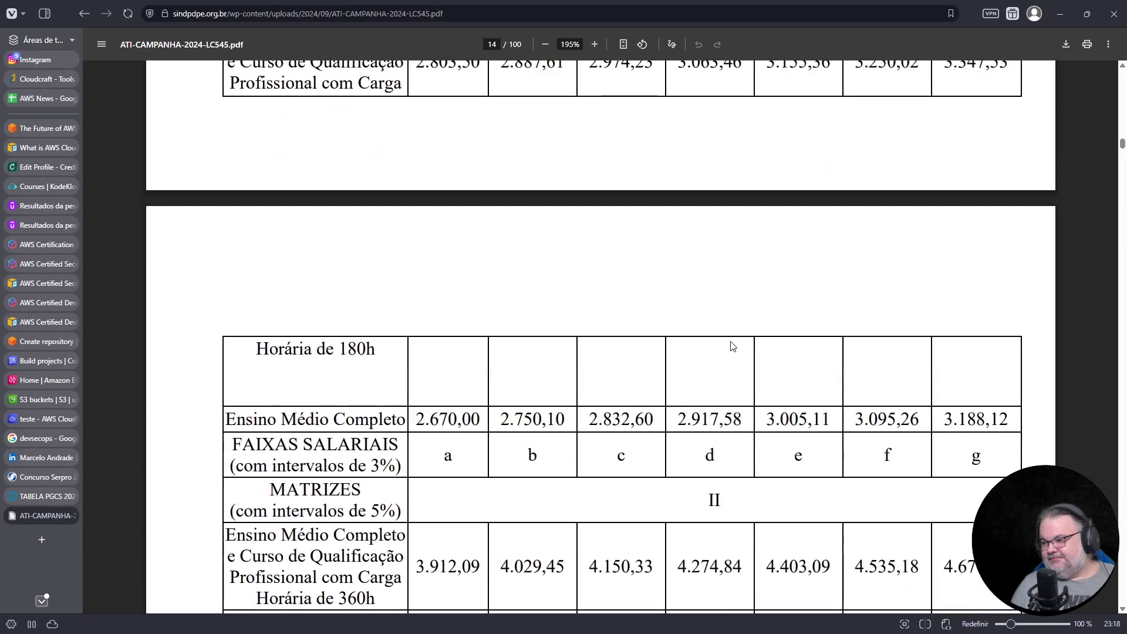
{"action": "scroll", "coordinate": [732, 345], "scroll_direction": "down", "scroll_amount": 15}
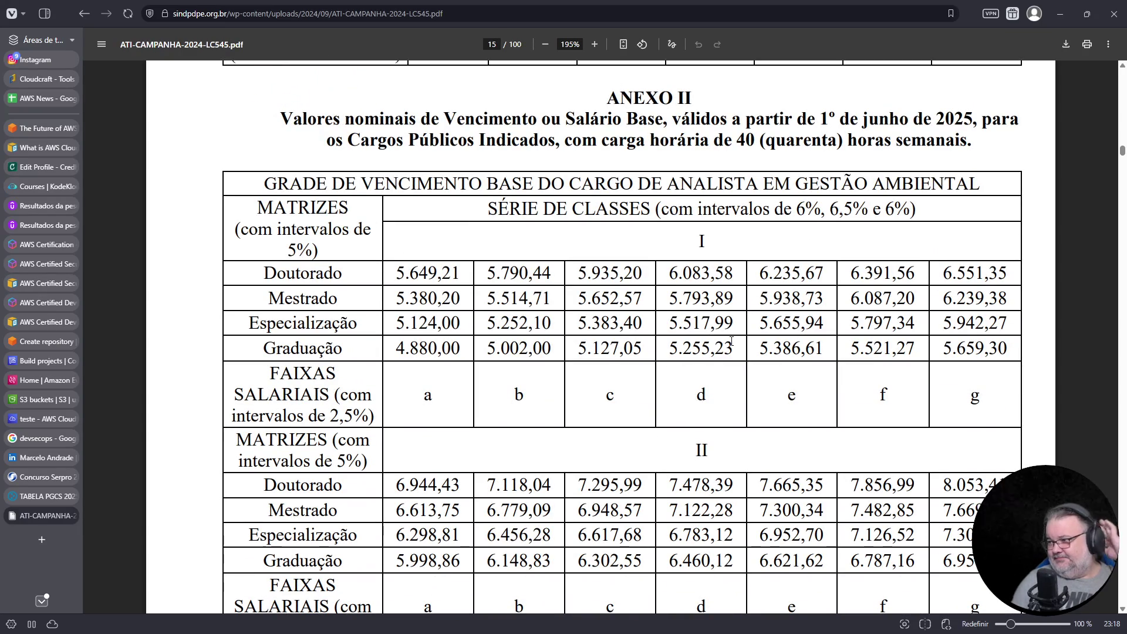
{"action": "scroll", "coordinate": [734, 344], "scroll_direction": "down", "scroll_amount": 20}
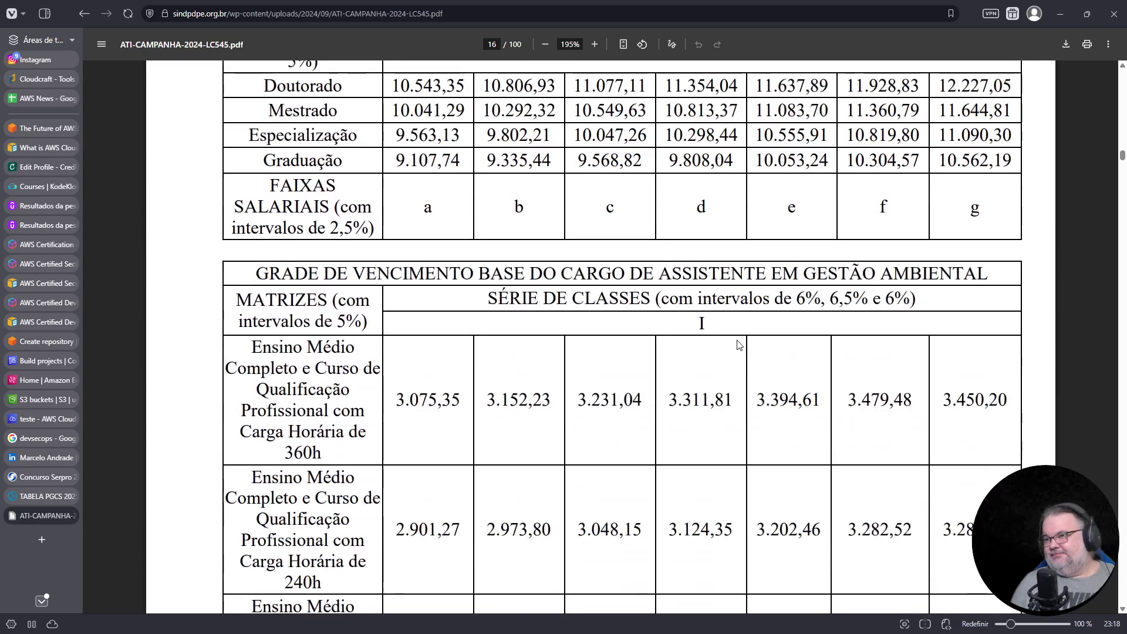
{"action": "scroll", "coordinate": [739, 345], "scroll_direction": "down", "scroll_amount": 15}
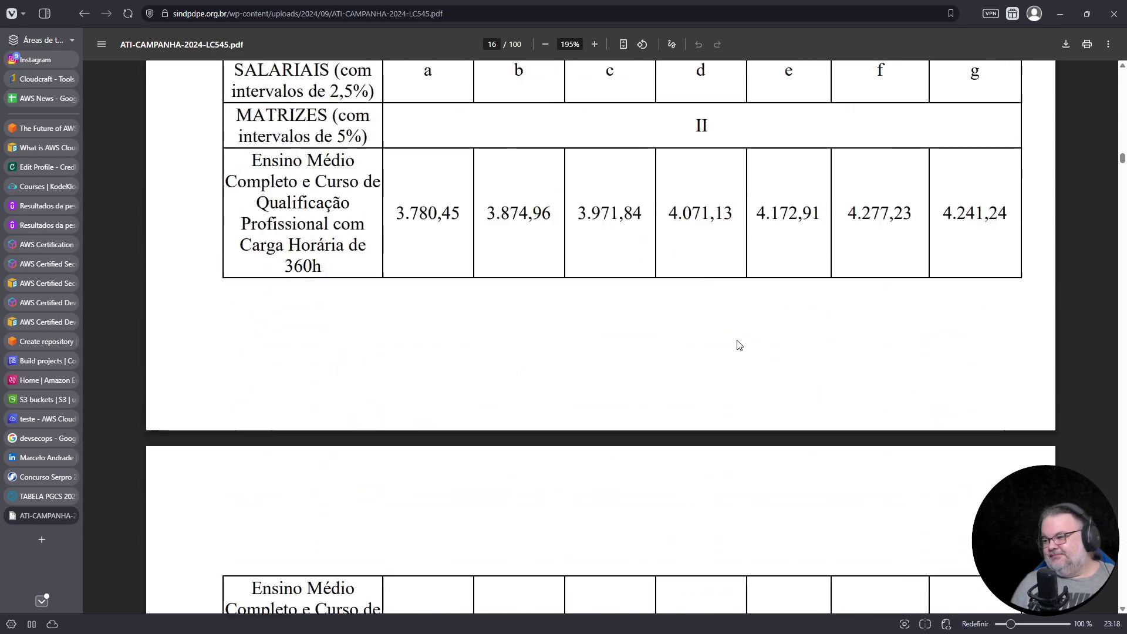
{"action": "scroll", "coordinate": [739, 345], "scroll_direction": "down", "scroll_amount": 15}
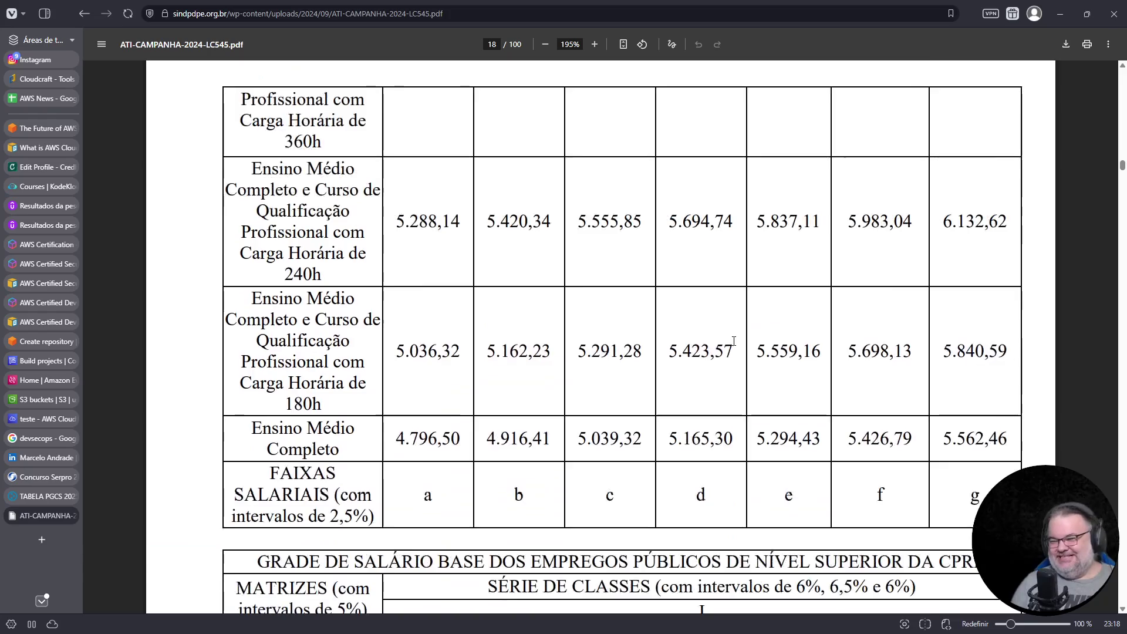
{"action": "scroll", "coordinate": [734, 343], "scroll_direction": "down", "scroll_amount": 15}
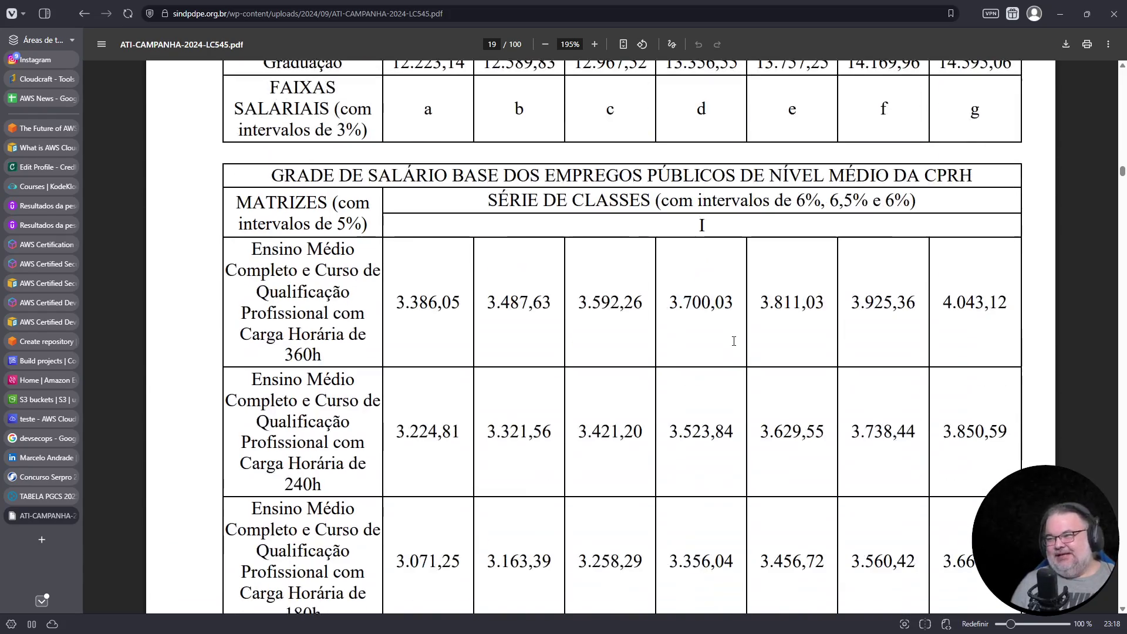
{"action": "scroll", "coordinate": [734, 341], "scroll_direction": "down", "scroll_amount": 20}
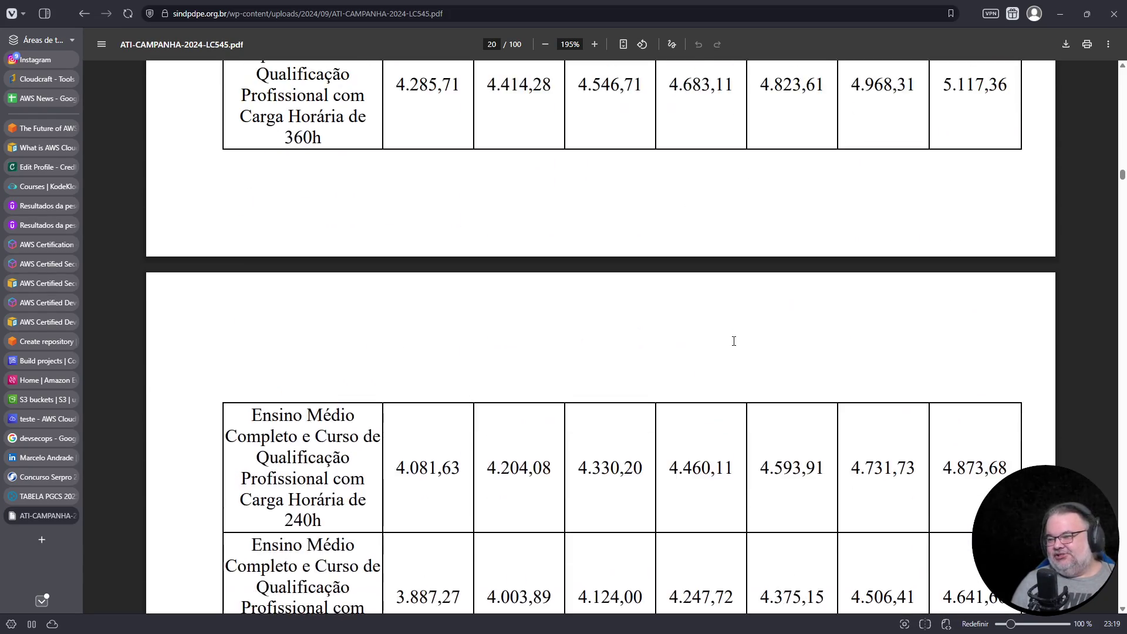
{"action": "scroll", "coordinate": [734, 341], "scroll_direction": "down", "scroll_amount": 10}
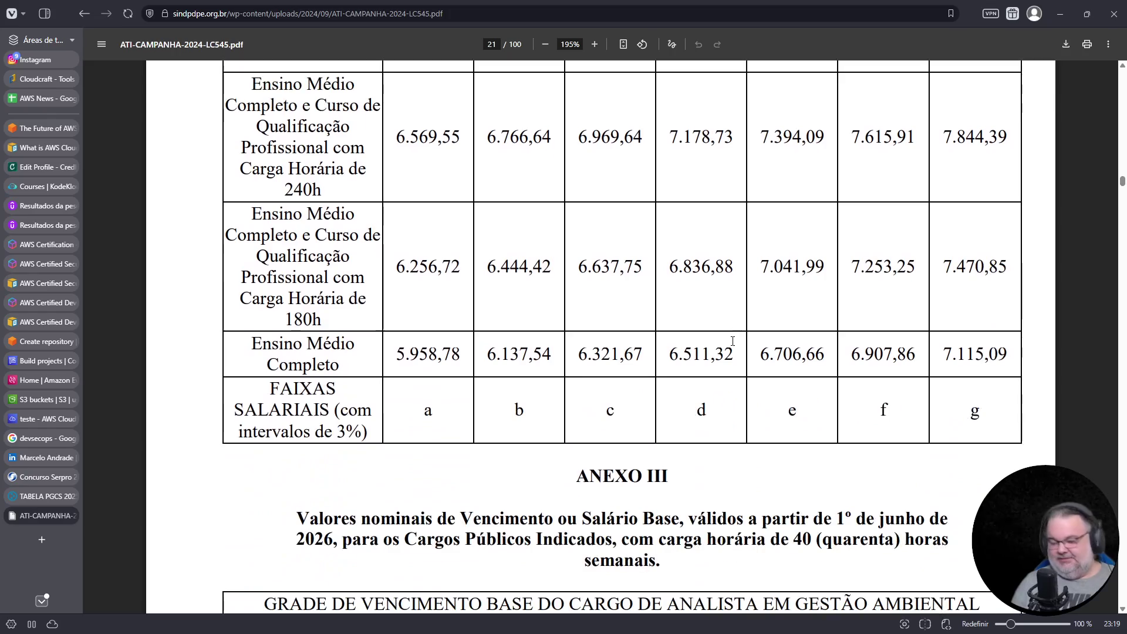
- Search the PDF for 'ATI', find no matches, and close the LC545 tab with Ctrl+W
{"action": "key", "text": "ctrl+f"}
{"action": "type", "text": "ATI"}
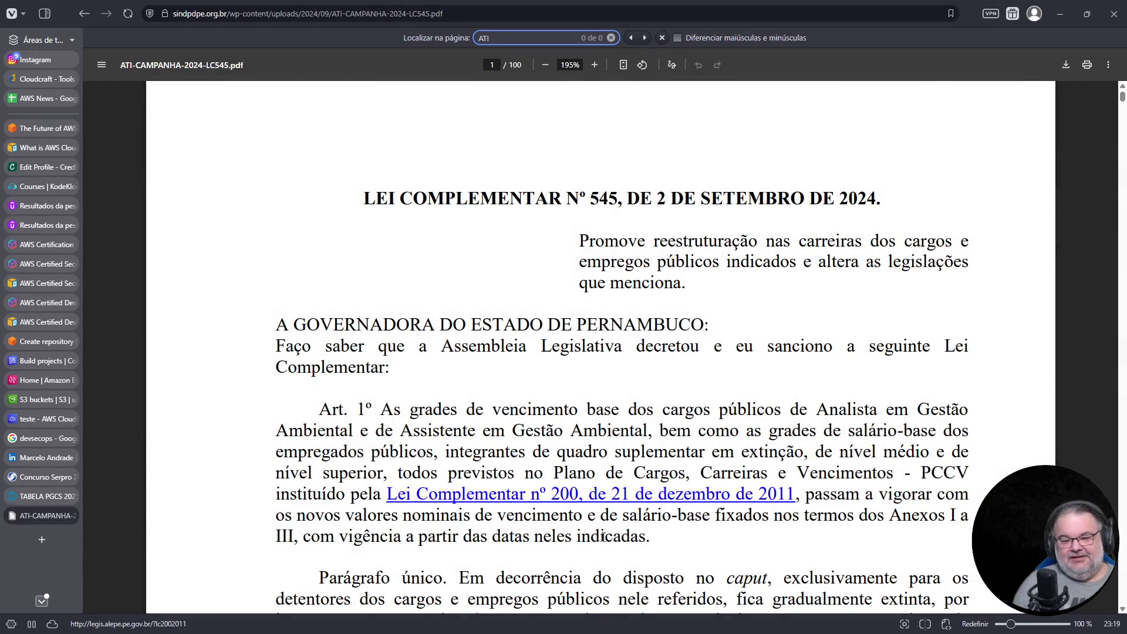
{"action": "key", "text": "ctrl+w"}
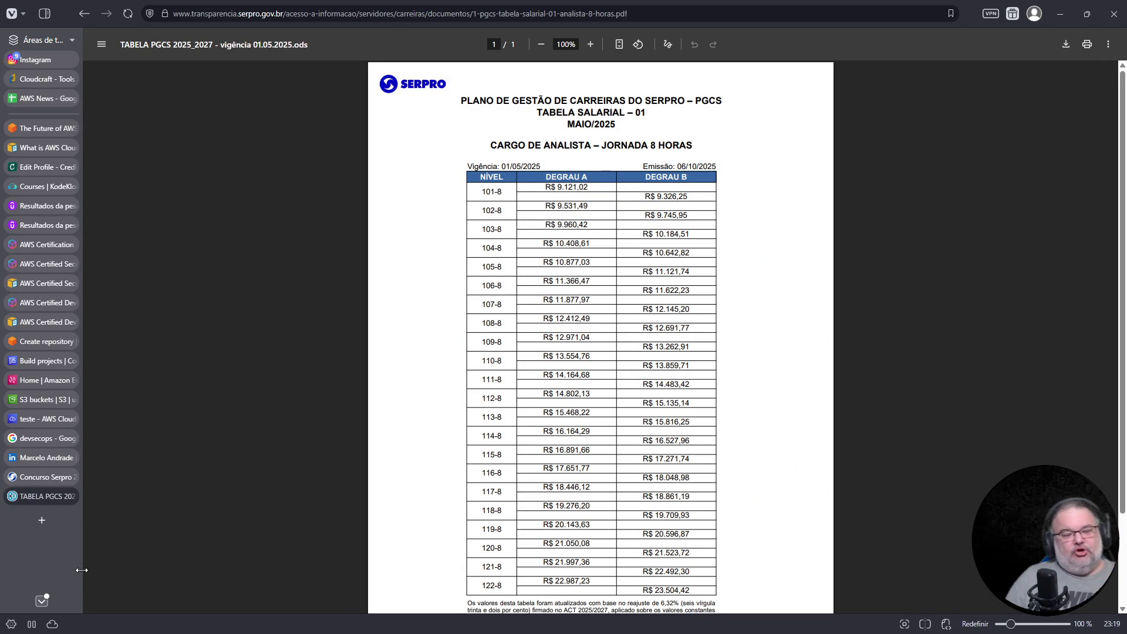
- On the Serpro PGCS salary table, highlight the R$ 9.121,02 starting salary and Emissão date 06/10/2025
{"action": "left_click", "coordinate": [46, 479]}
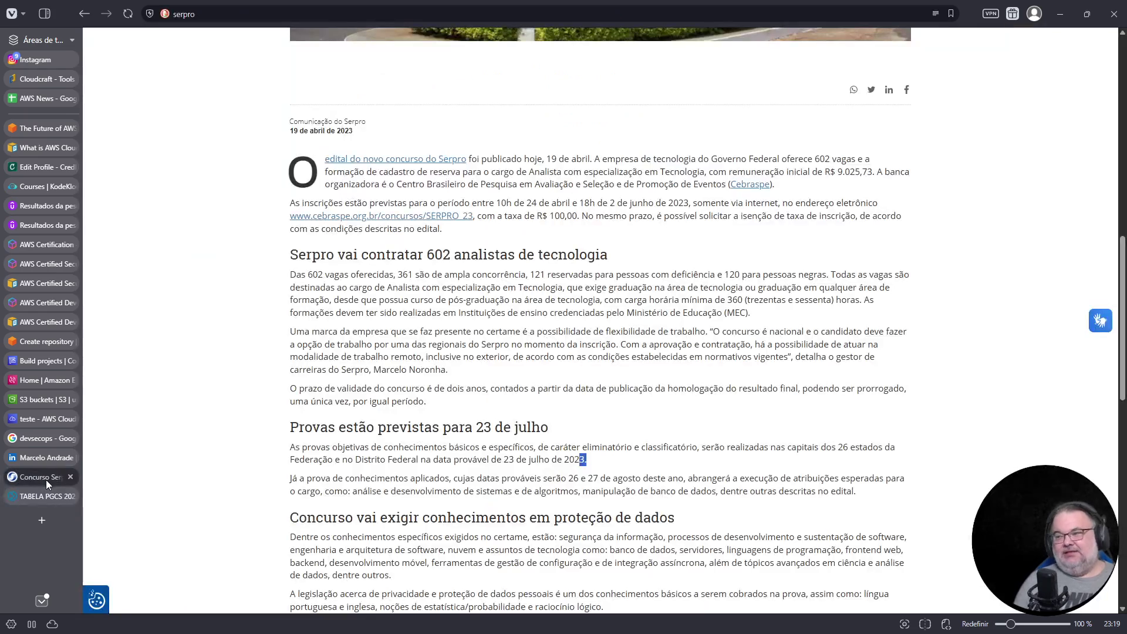
{"action": "left_click", "coordinate": [43, 496]}
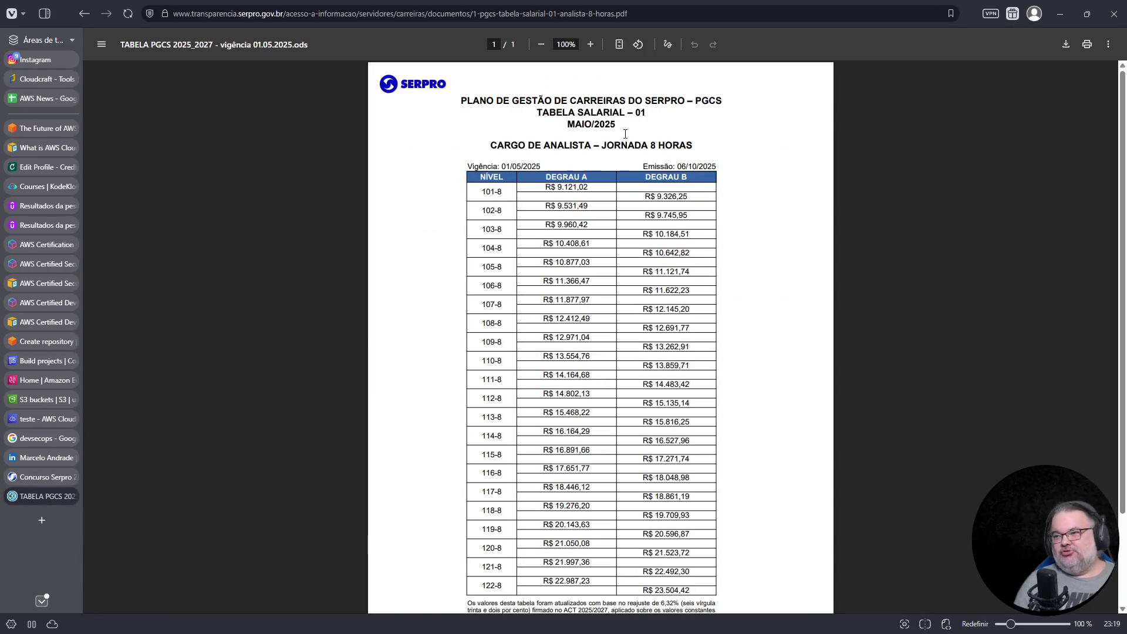
{"action": "scroll", "coordinate": [473, 488], "scroll_direction": "up", "scroll_amount": 5, "text": "ctrl"}
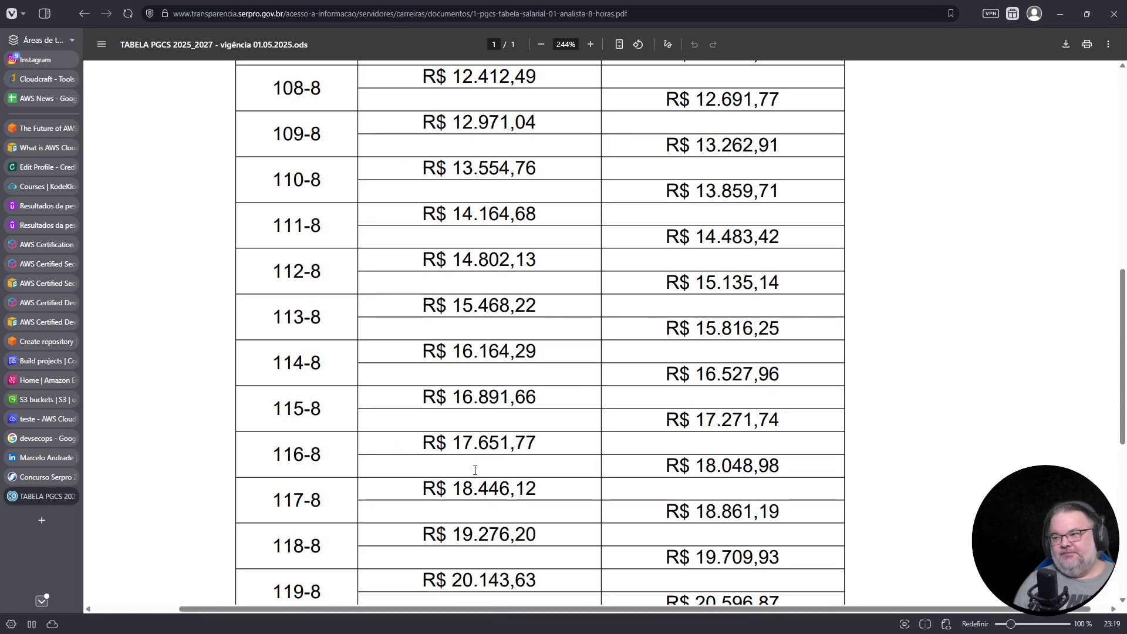
{"action": "scroll", "coordinate": [492, 371], "scroll_direction": "up", "scroll_amount": 8}
{"action": "left_click_drag", "start_coordinate": [429, 226], "coordinate": [535, 229]}
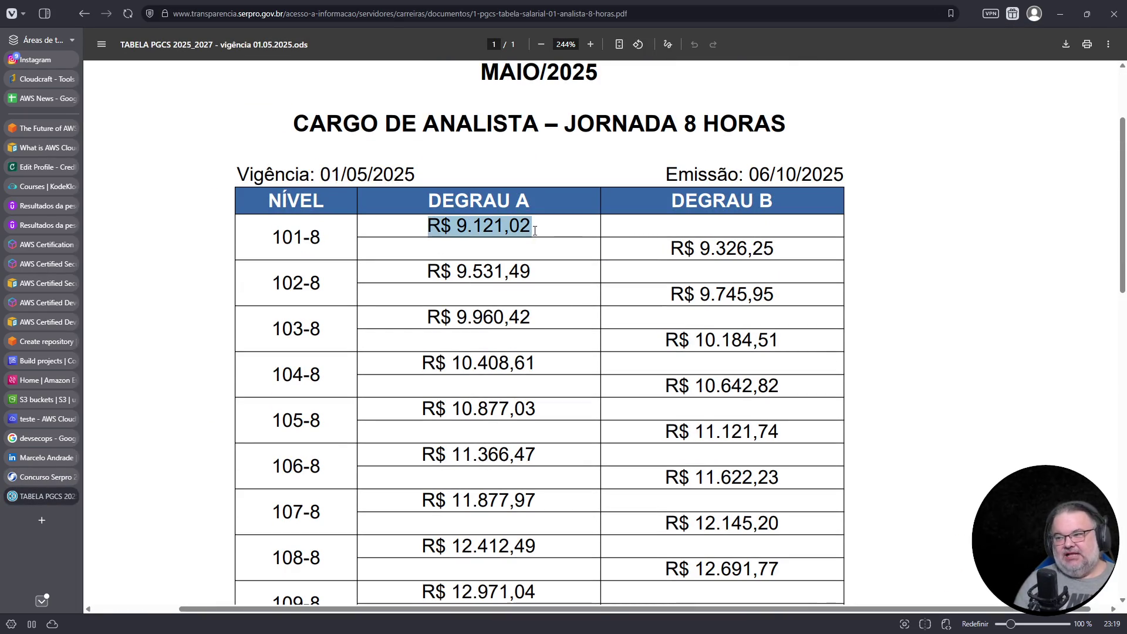
{"action": "scroll", "coordinate": [549, 238], "scroll_direction": "up", "scroll_amount": 2}
{"action": "double_click", "coordinate": [816, 290]}
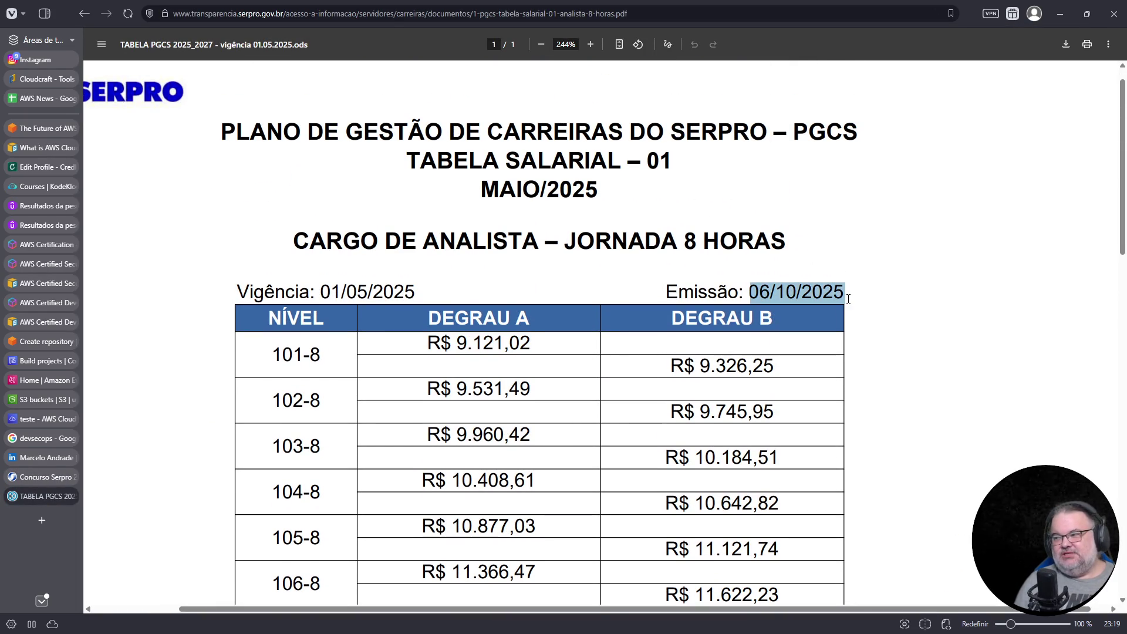
{"action": "left_click_drag", "start_coordinate": [428, 344], "coordinate": [553, 352]}
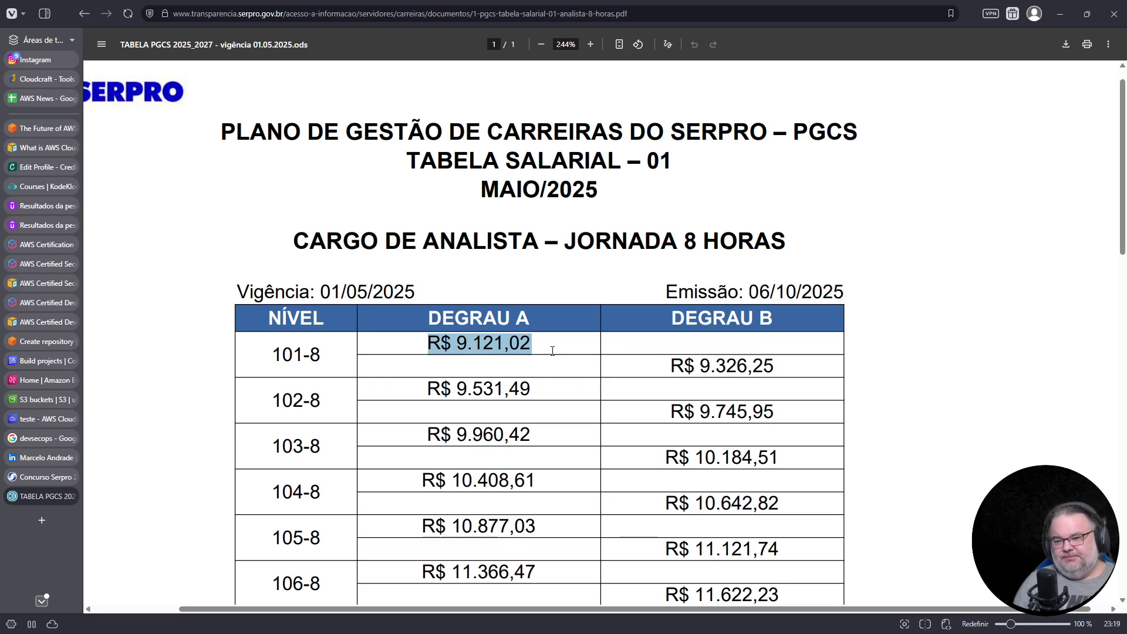
{"action": "left_click", "coordinate": [42, 474]}
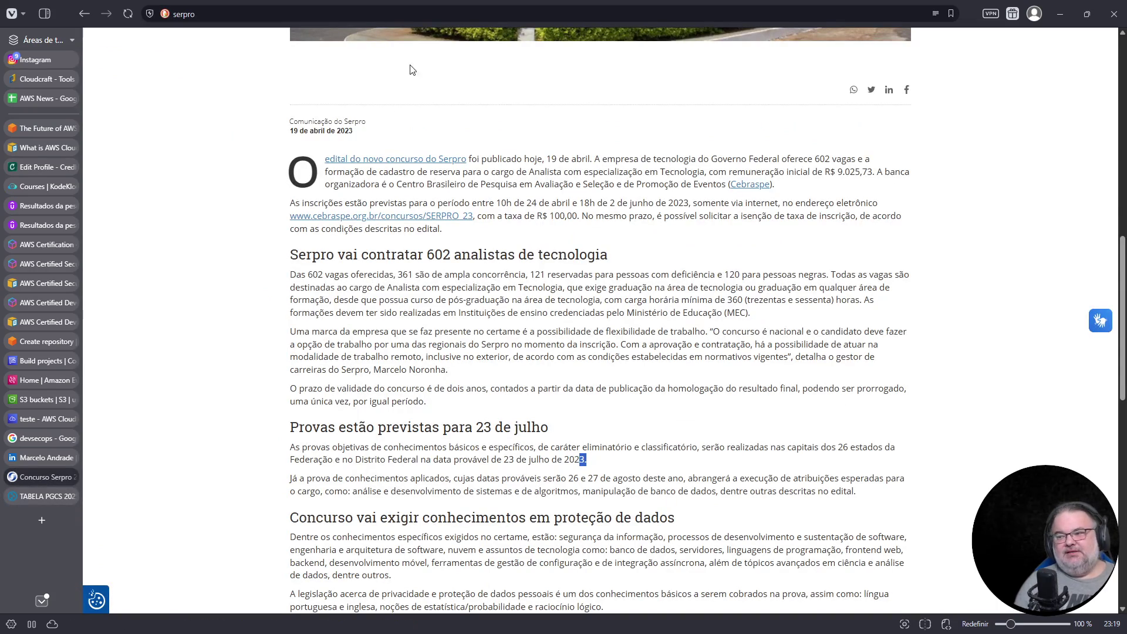
- Search 'ati pernambuco tabela salarial' and open the Portal da Transparência Remunerações result
{"action": "scroll", "coordinate": [410, 223], "scroll_direction": "up", "scroll_amount": 10}
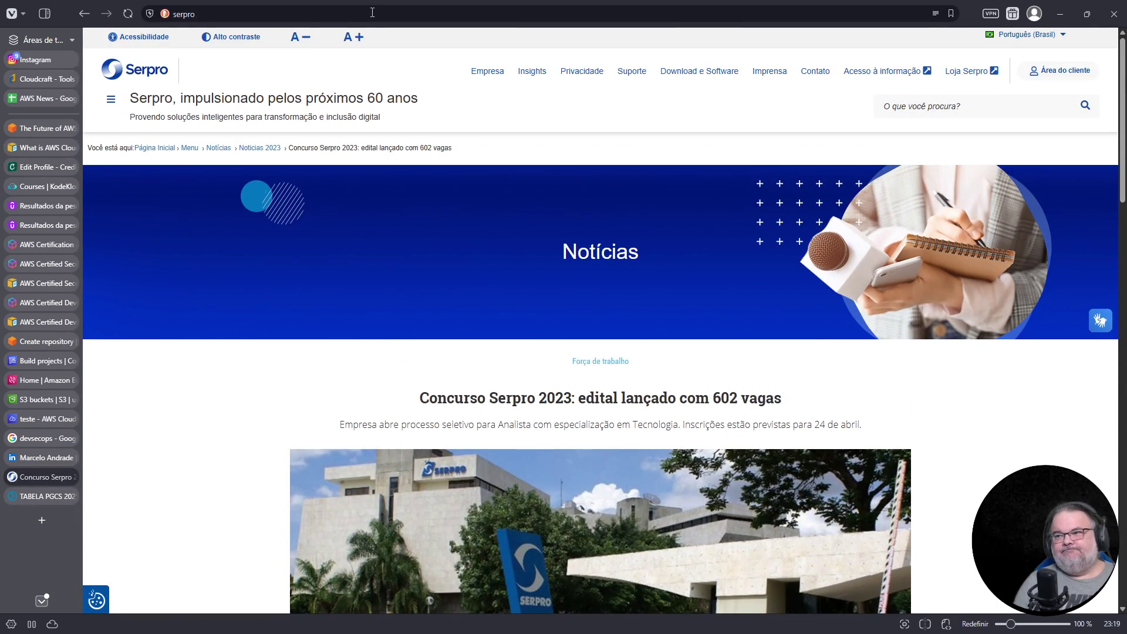
{"action": "left_click", "coordinate": [372, 12]}
{"action": "type", "text": "ati pernambuco tabela salarial"}
{"action": "key", "text": "Return"}
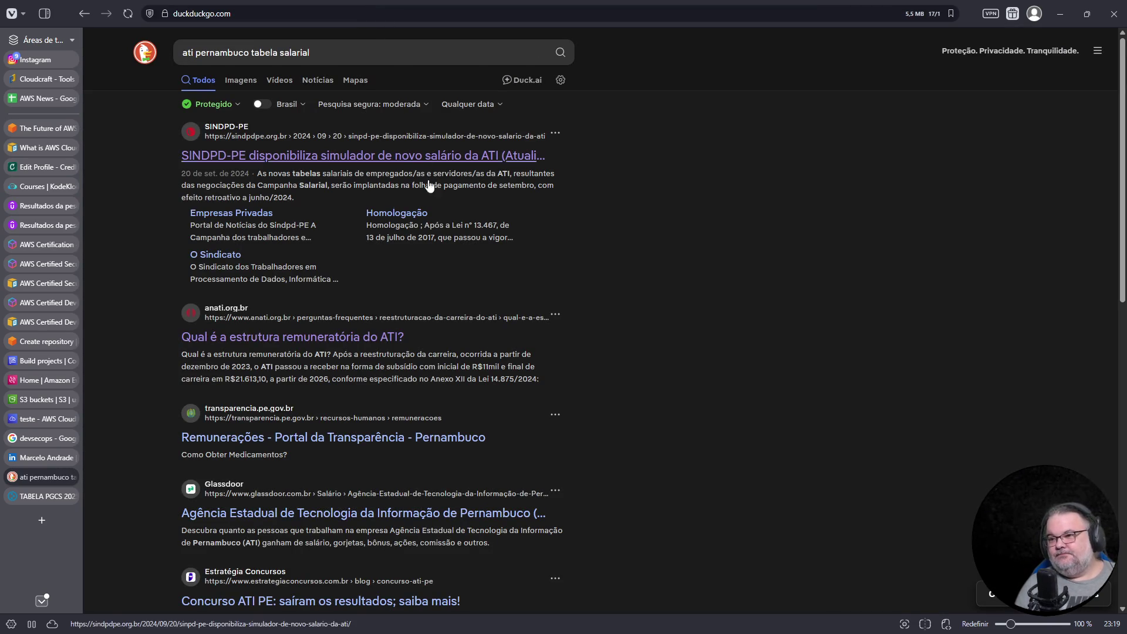
{"action": "scroll", "coordinate": [499, 265], "scroll_direction": "down", "scroll_amount": 2}
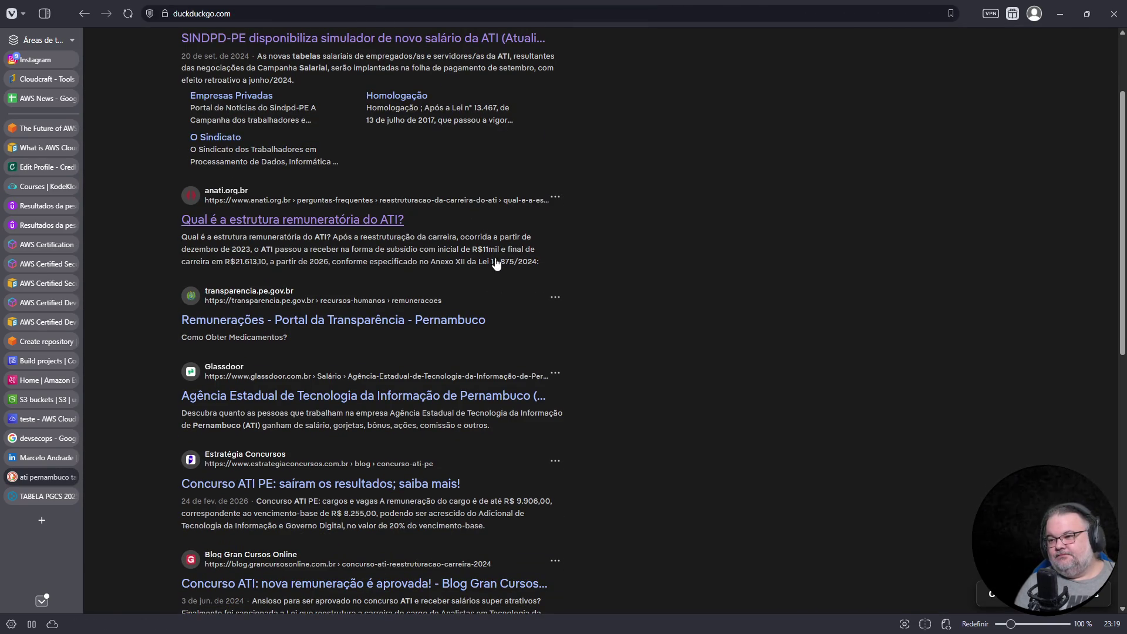
{"action": "left_click", "coordinate": [470, 324]}
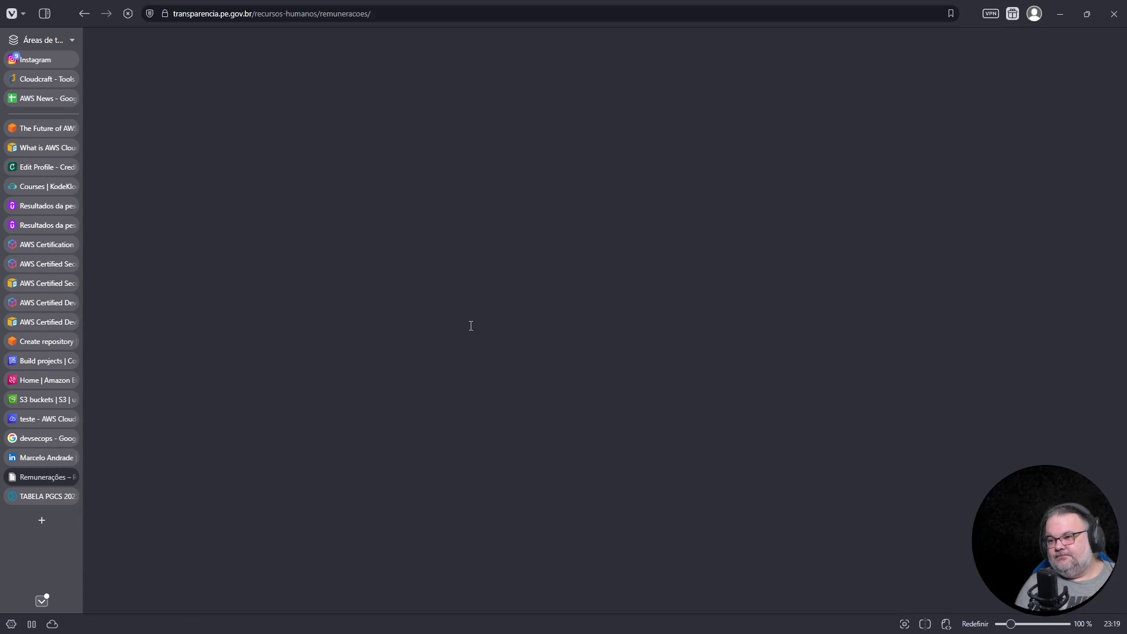
- Scroll the Painel de Remunerações, open the Órgão agency list, then close the portal tab
{"action": "scroll", "coordinate": [646, 282], "scroll_direction": "down", "scroll_amount": 2}
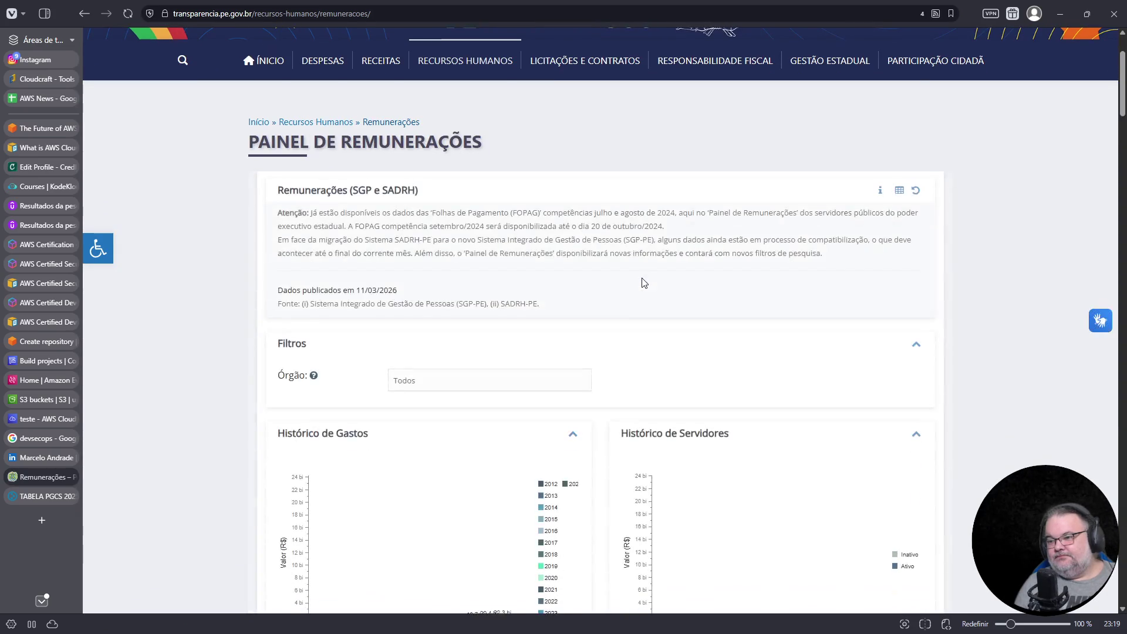
{"action": "scroll", "coordinate": [574, 284], "scroll_direction": "down", "scroll_amount": 3}
{"action": "left_click", "coordinate": [454, 206]}
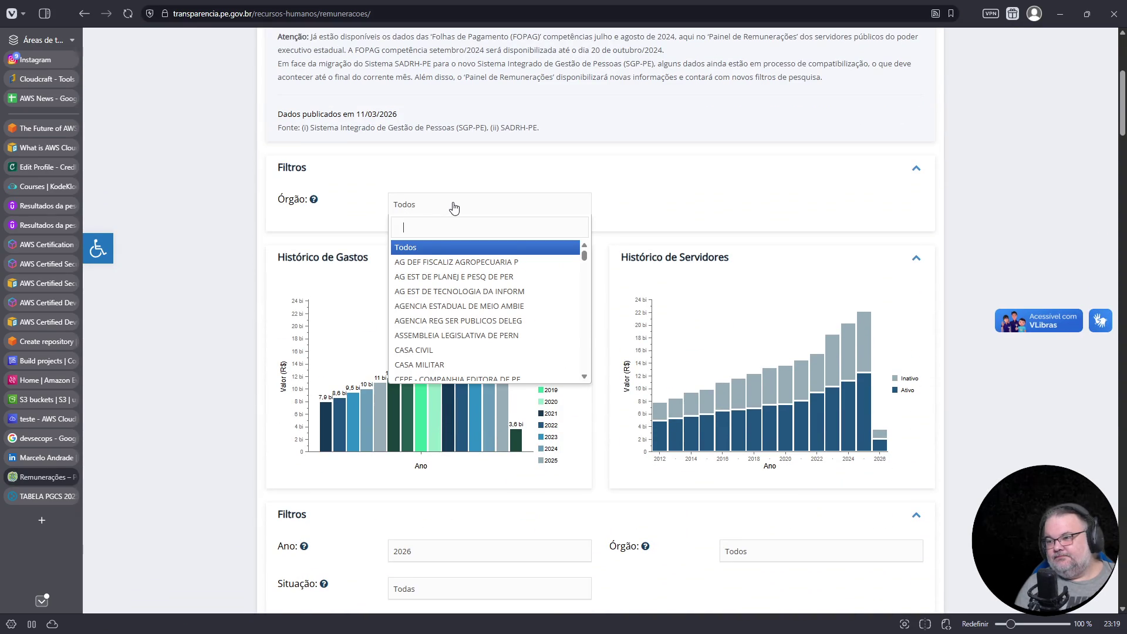
{"action": "scroll", "coordinate": [454, 206], "scroll_direction": "down", "scroll_amount": 12}
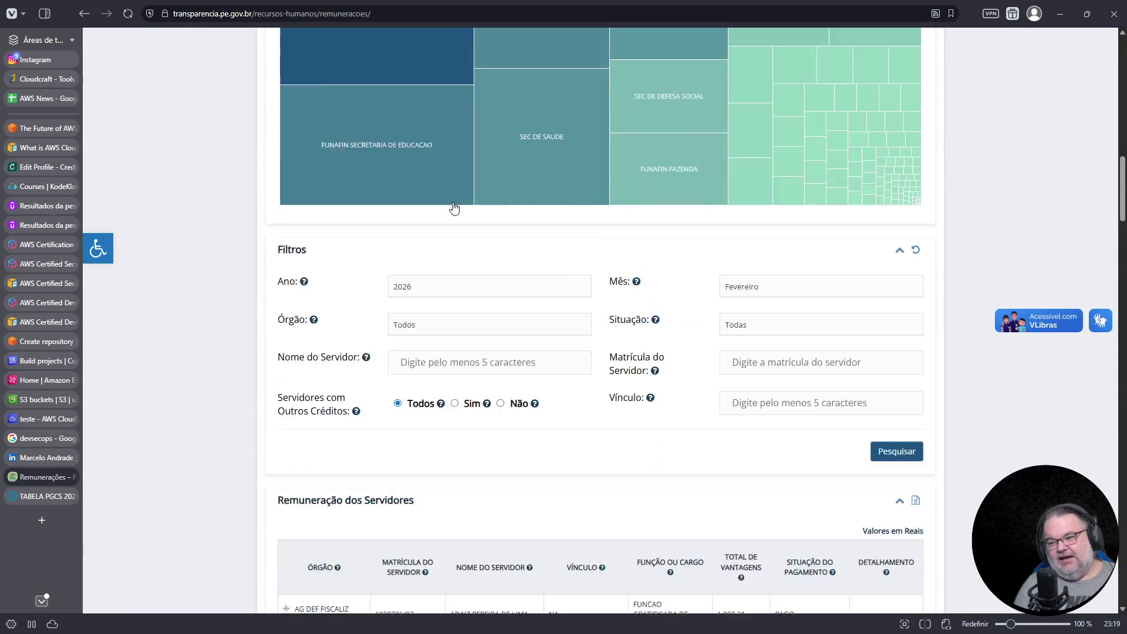
{"action": "scroll", "coordinate": [454, 206], "scroll_direction": "down", "scroll_amount": 5}
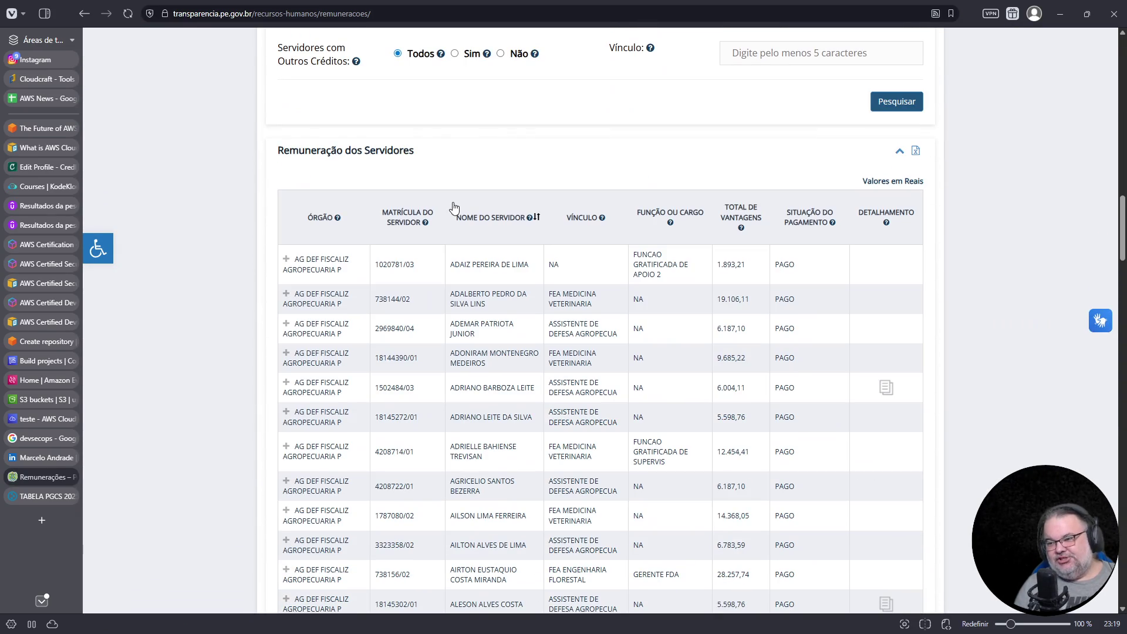
{"action": "left_click", "coordinate": [71, 477]}
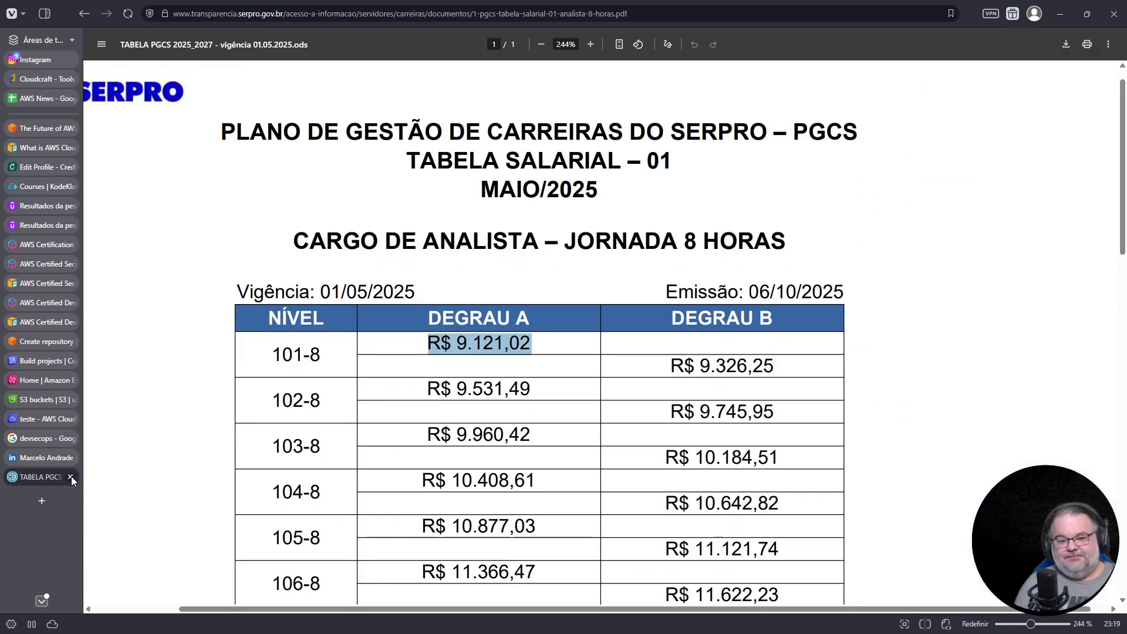
- Zoom the Serpro PDF to 477% so the NÍVEL and DEGRAU A columns fill the view
{"action": "left_click", "coordinate": [537, 357]}
{"action": "scroll", "coordinate": [584, 378], "scroll_direction": "up", "scroll_amount": 3}
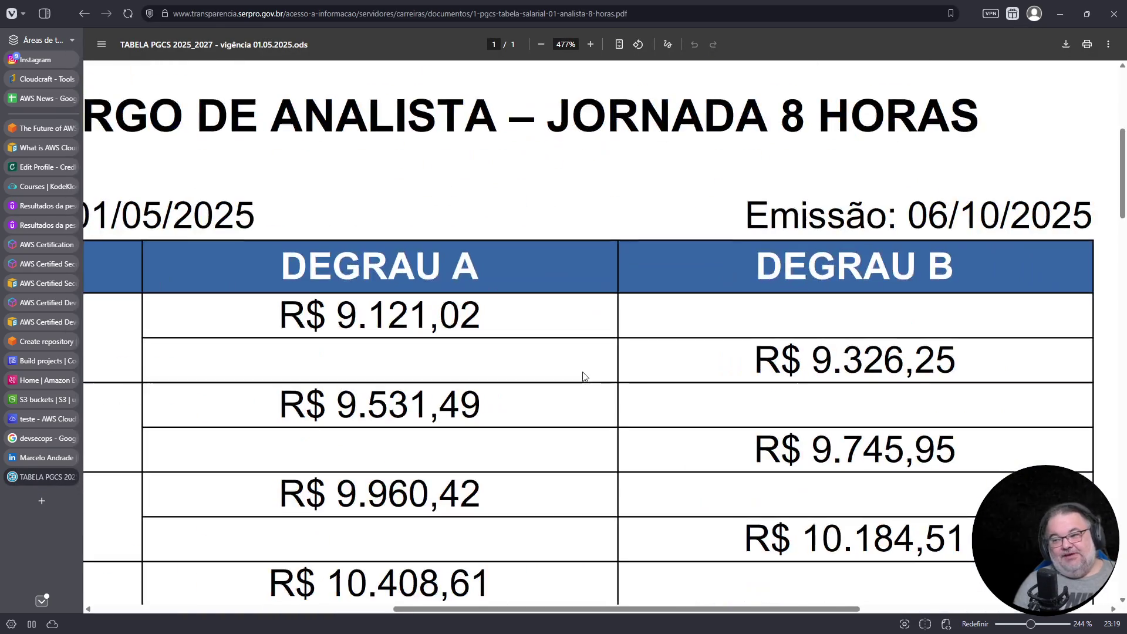
{"action": "left_click_drag", "start_coordinate": [442, 608], "coordinate": [345, 598]}
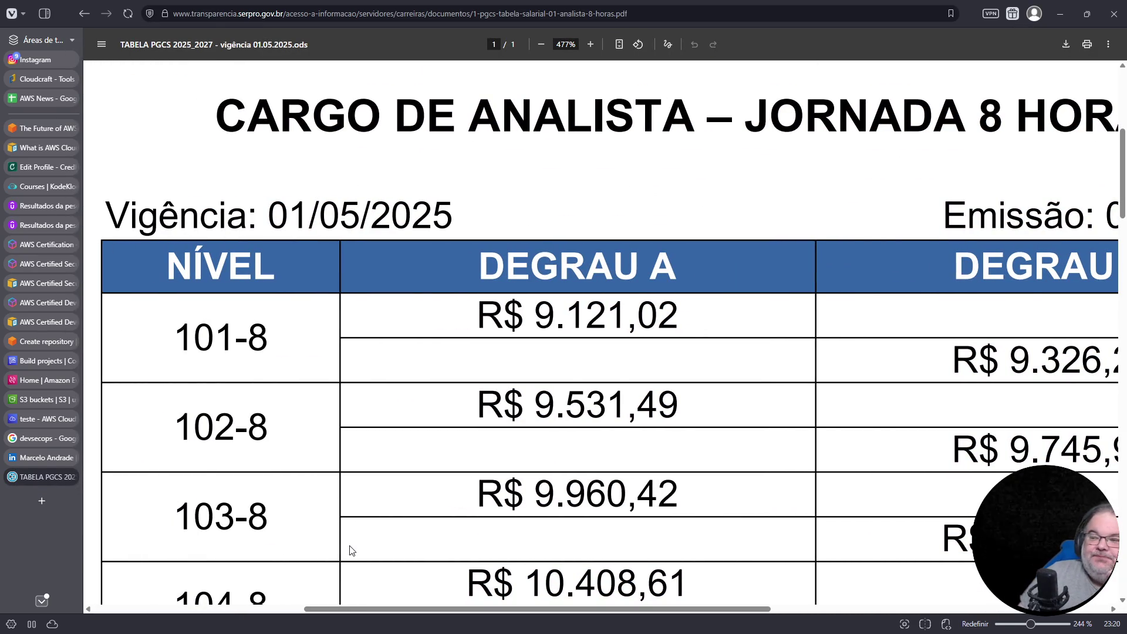
- Highlight R$ 9.121,02 and then the whole 101-8 row, then clear the selection
{"action": "left_click_drag", "start_coordinate": [492, 318], "coordinate": [699, 317]}
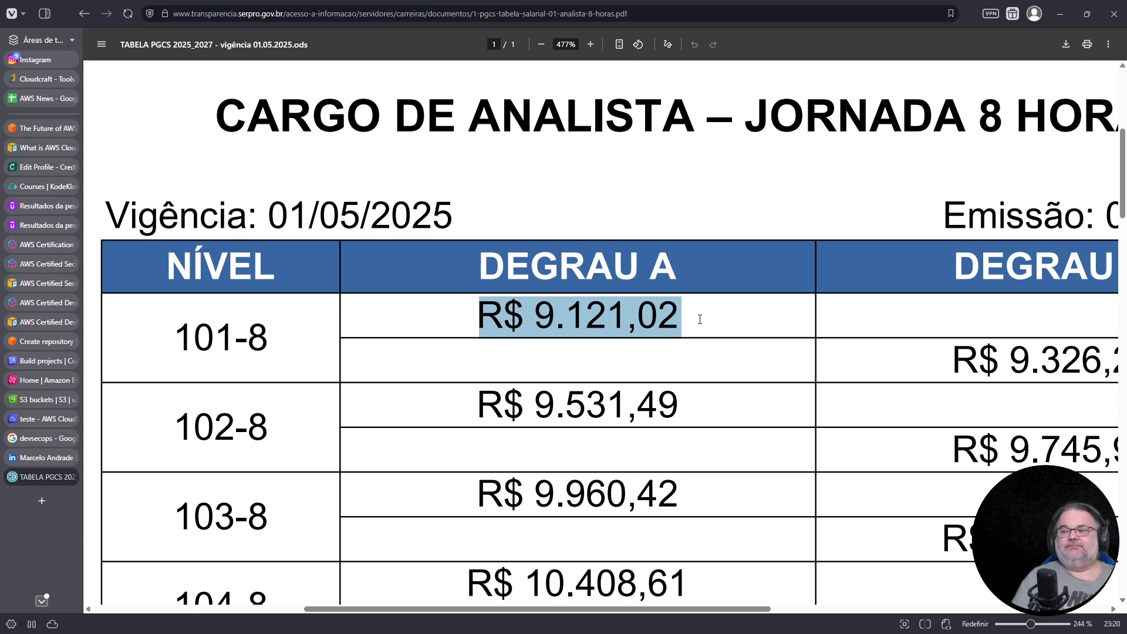
{"action": "triple_click", "coordinate": [650, 322]}
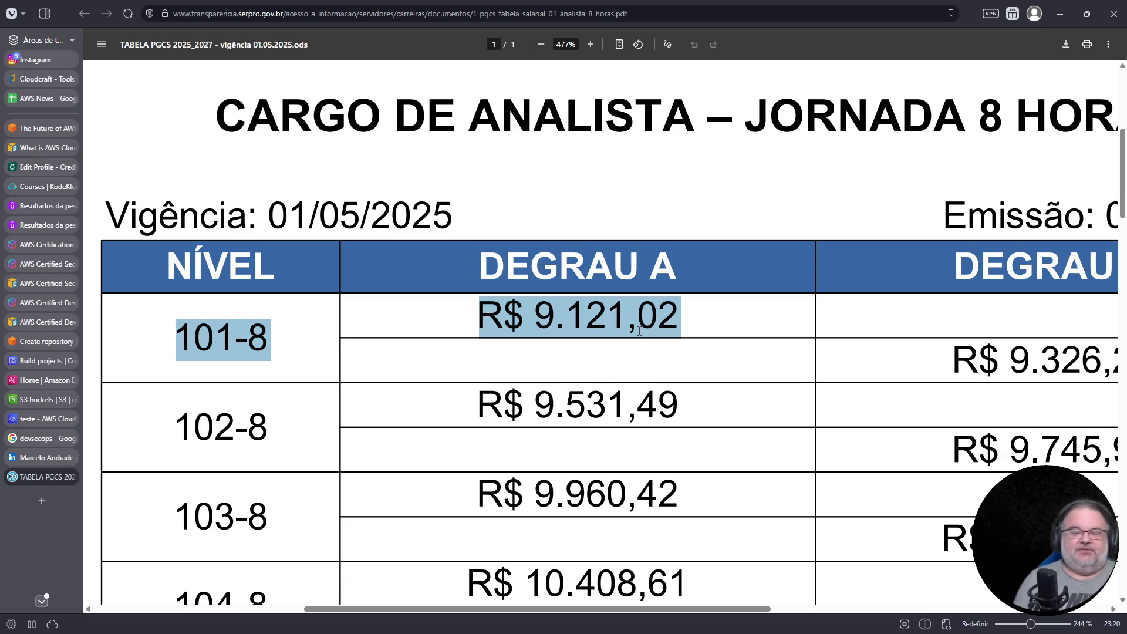
{"action": "left_click", "coordinate": [635, 344]}
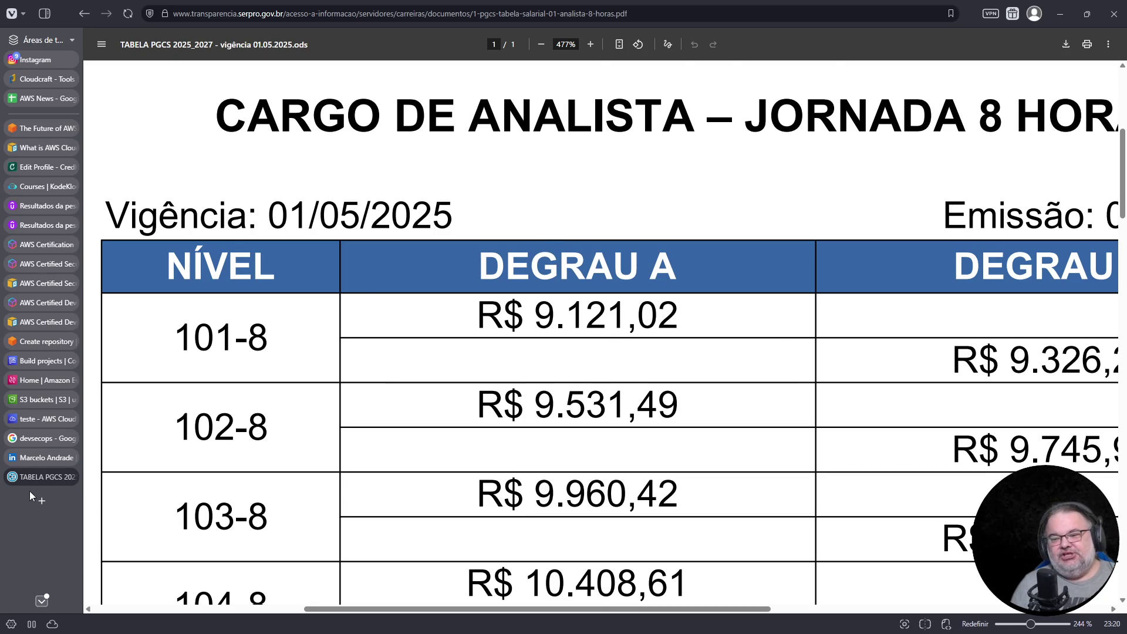
{"action": "left_click", "coordinate": [37, 459]}
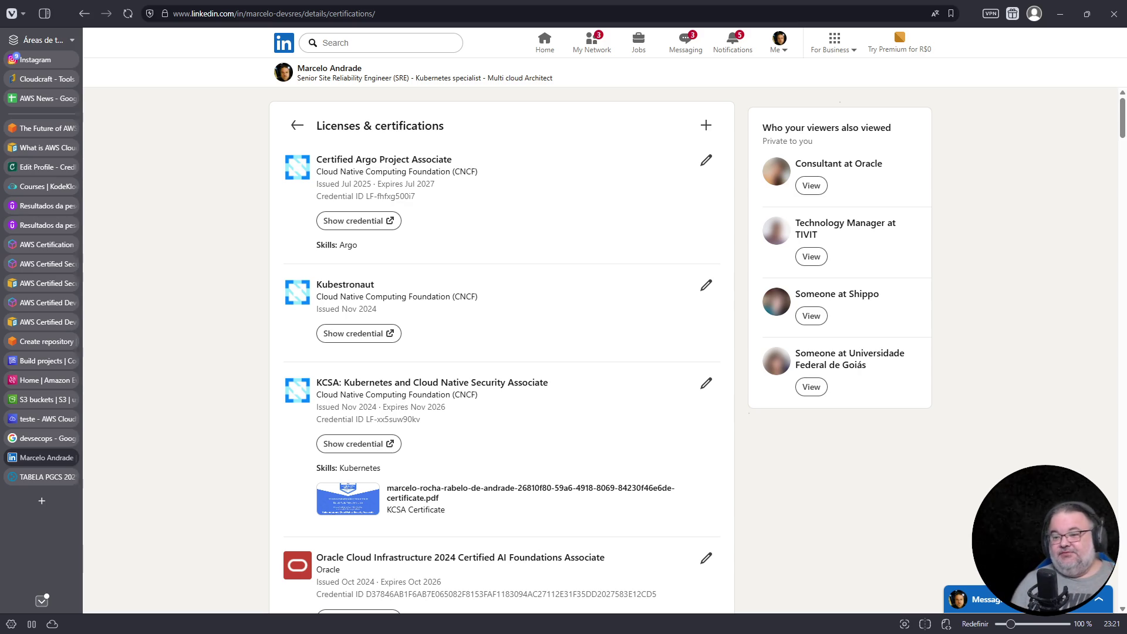
{"action": "left_click", "coordinate": [47, 475]}
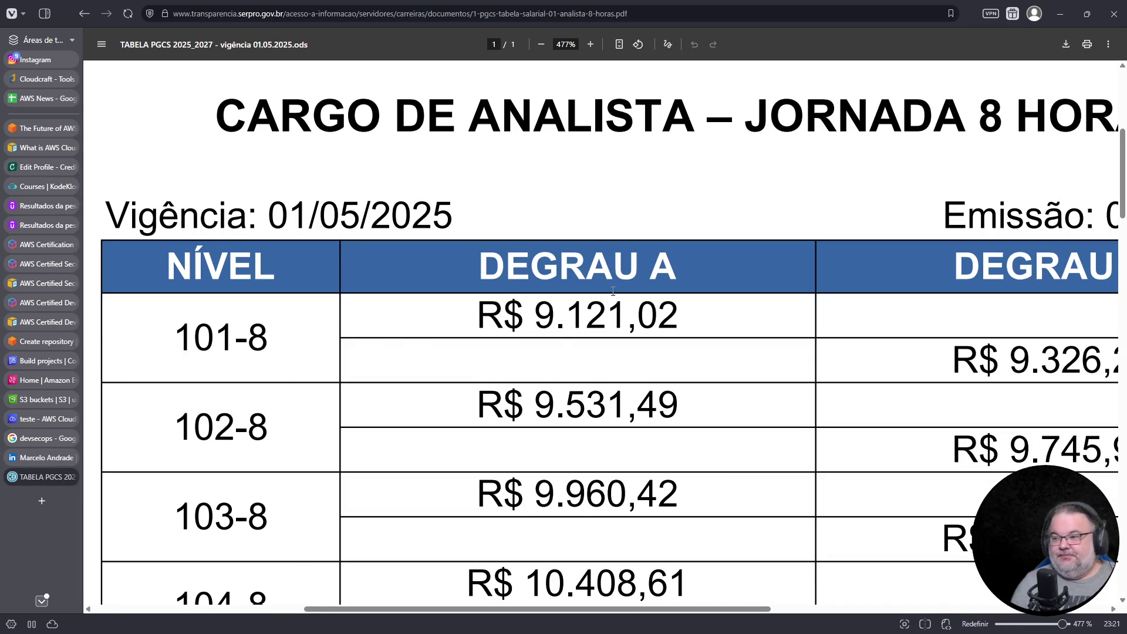
{"action": "left_click_drag", "start_coordinate": [482, 322], "coordinate": [679, 307]}
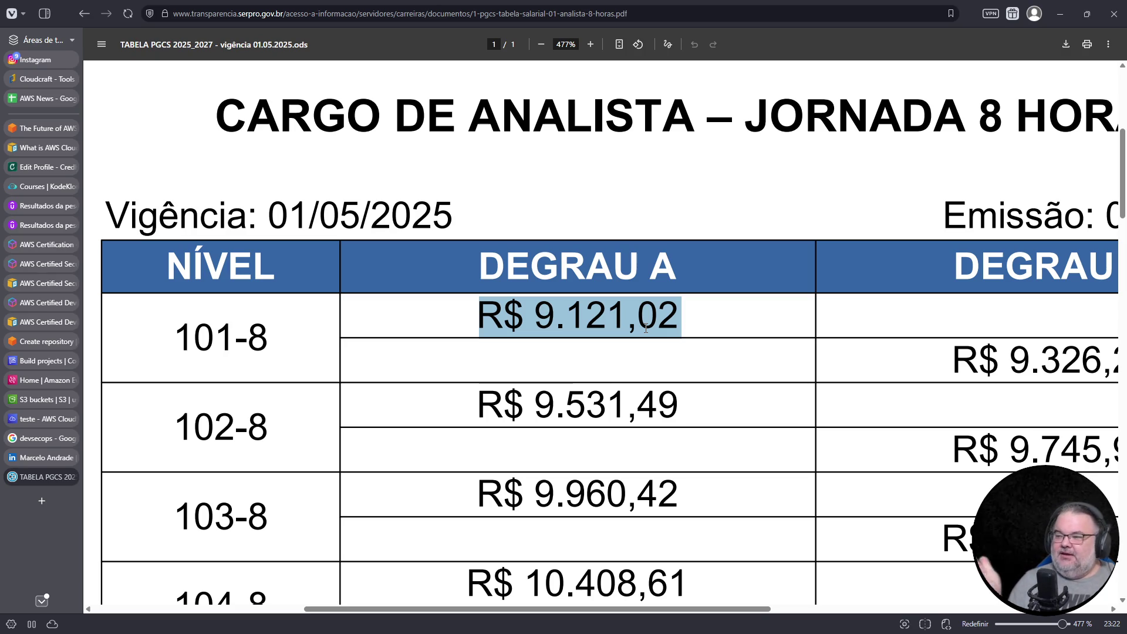
- Reselect R$ 9.121,02, then select the entire 101-8 row in the Serpro table
{"action": "left_click", "coordinate": [628, 330]}
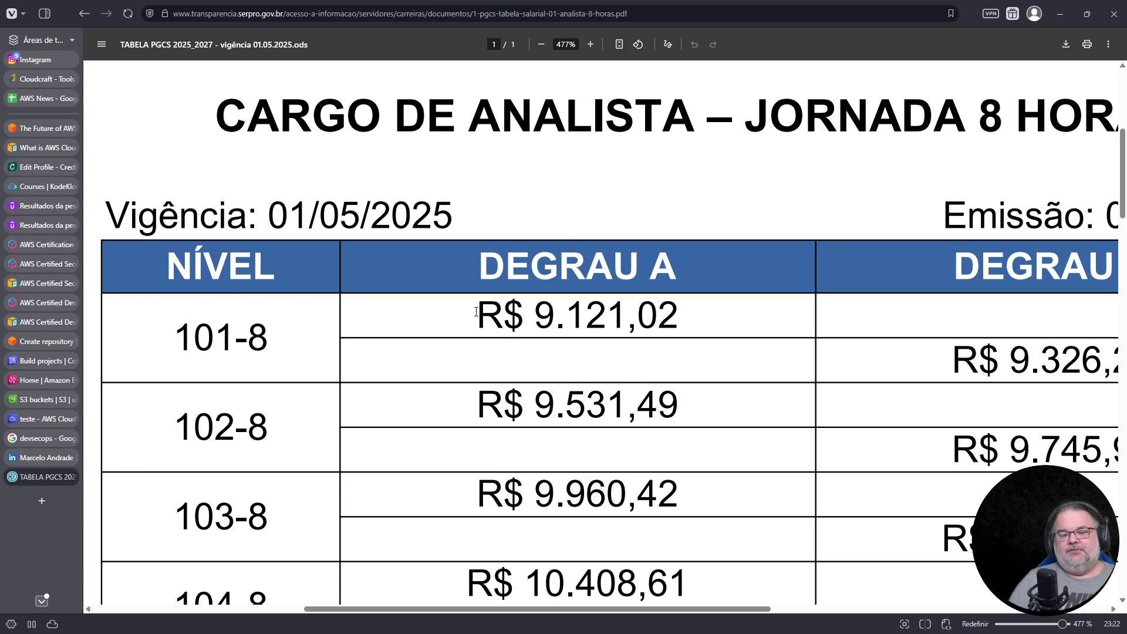
{"action": "left_click_drag", "start_coordinate": [480, 317], "coordinate": [711, 306]}
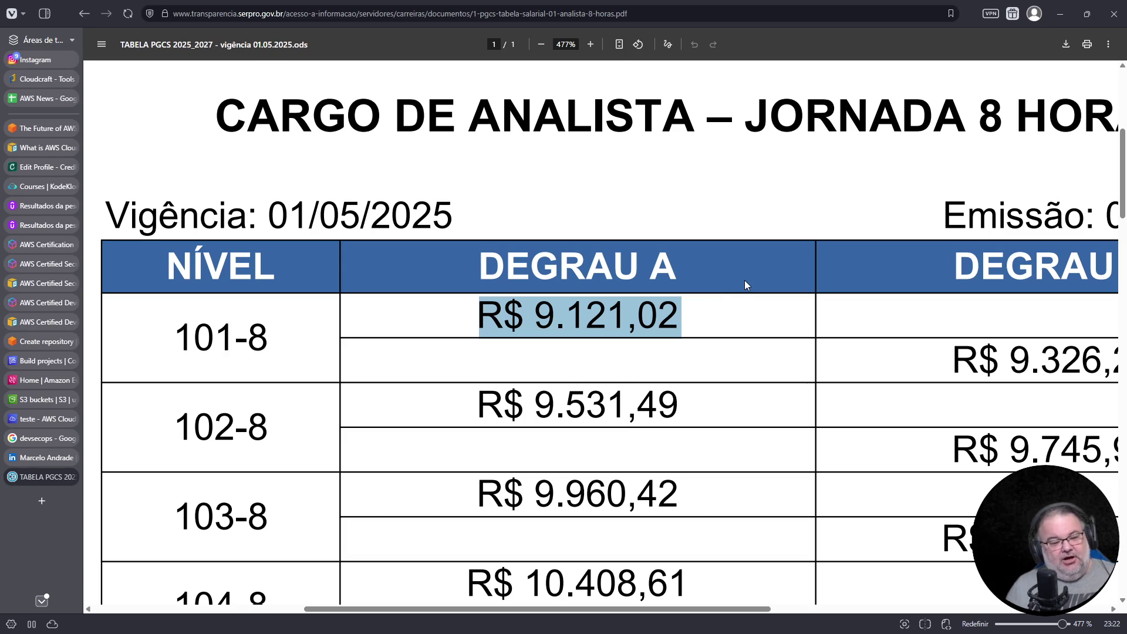
{"action": "triple_click", "coordinate": [541, 310]}
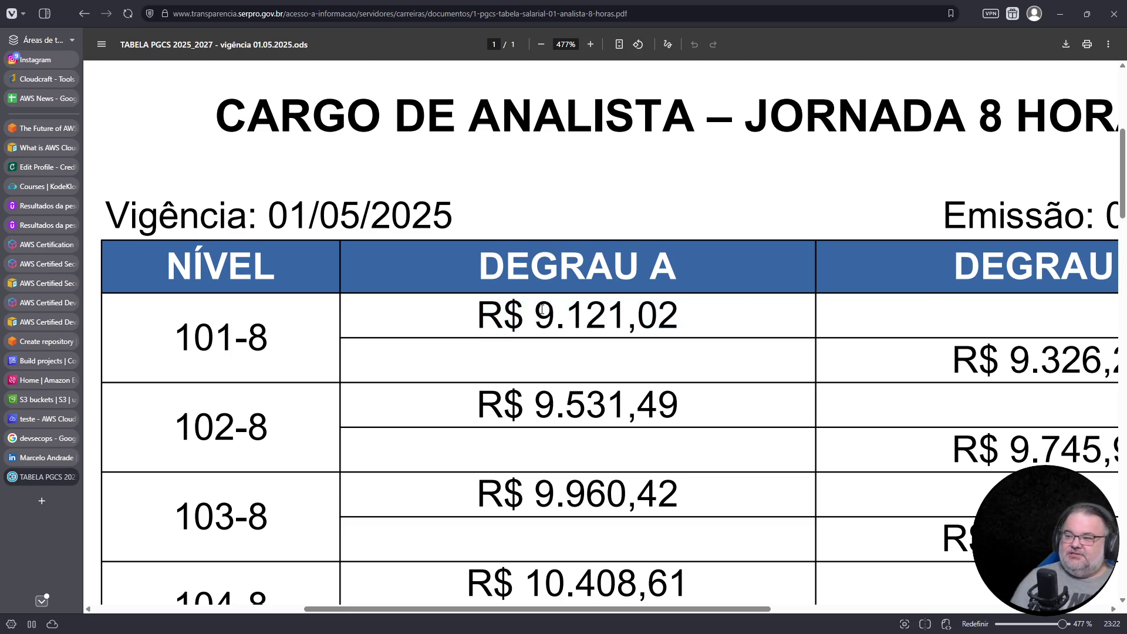
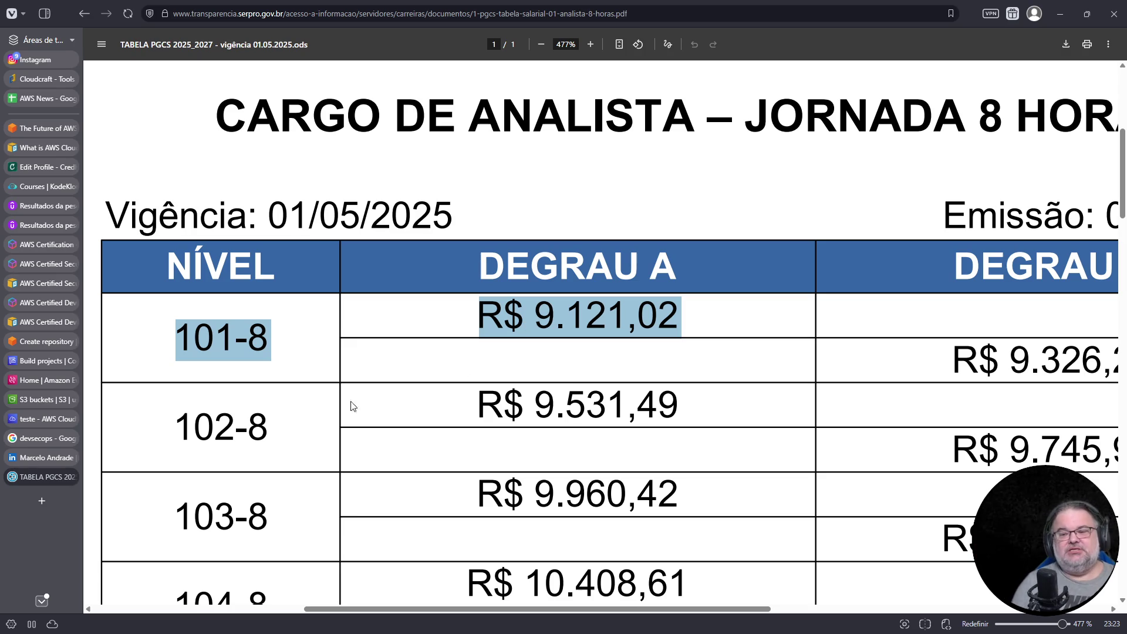
- Switch to the LinkedIn Licenses & certifications page showing the KCSA certificate PDF
{"action": "left_click", "coordinate": [49, 458]}
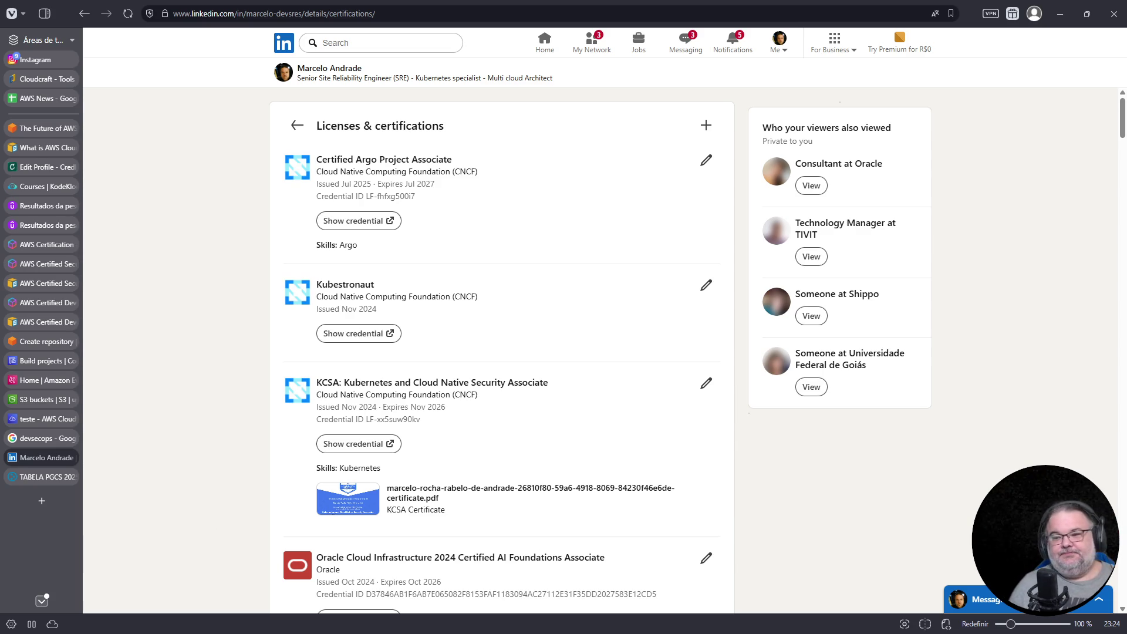
- Close the salary table PDF, LinkedIn certifications and devsecops search tabs, plus one other tab
{"action": "left_click", "coordinate": [52, 478]}
{"action": "left_click", "coordinate": [70, 477]}
{"action": "left_click", "coordinate": [70, 459]}
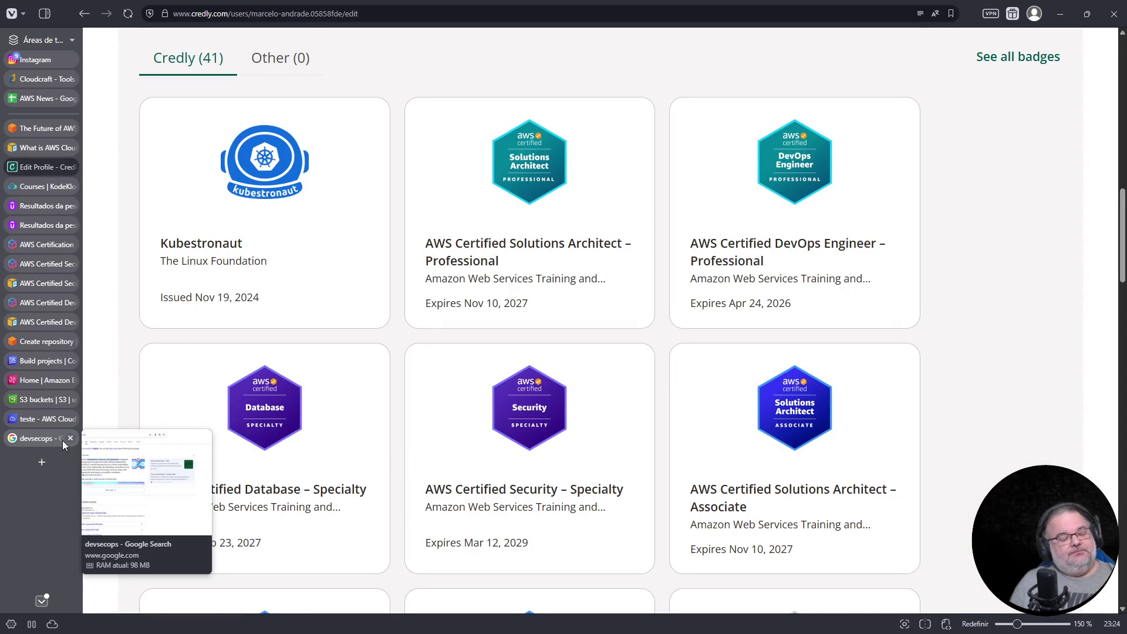
{"action": "left_click", "coordinate": [71, 438]}
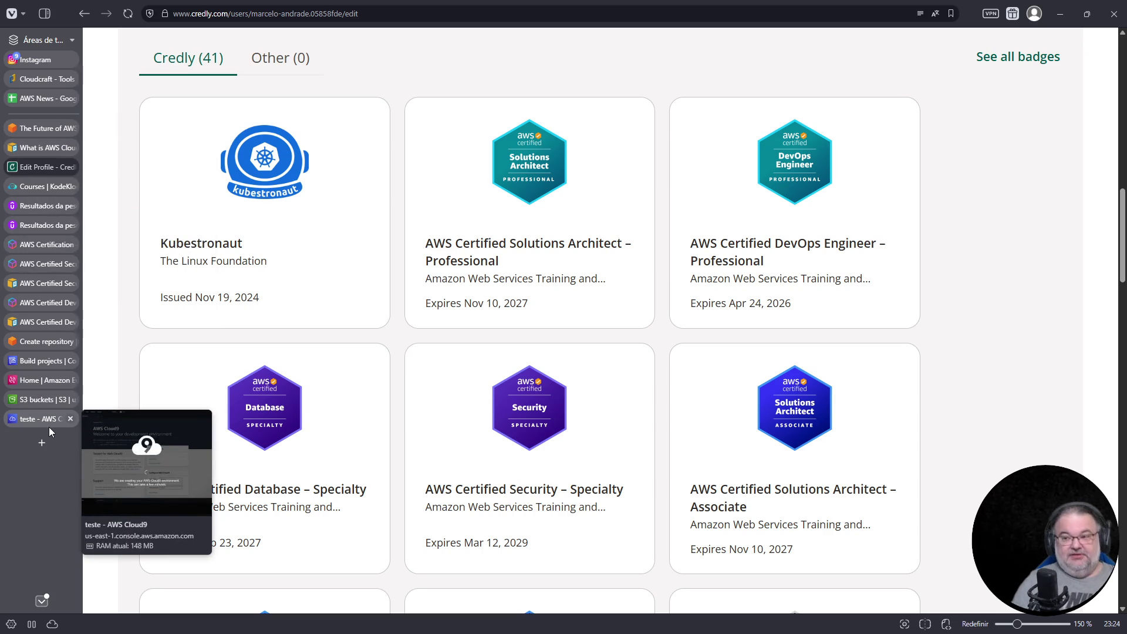
- Open LinkedIn in a new tab and accept three invitations in My Network
{"action": "key", "text": "ctrl+t"}
{"action": "type", "text": "lin"}
{"action": "key", "text": "Return"}
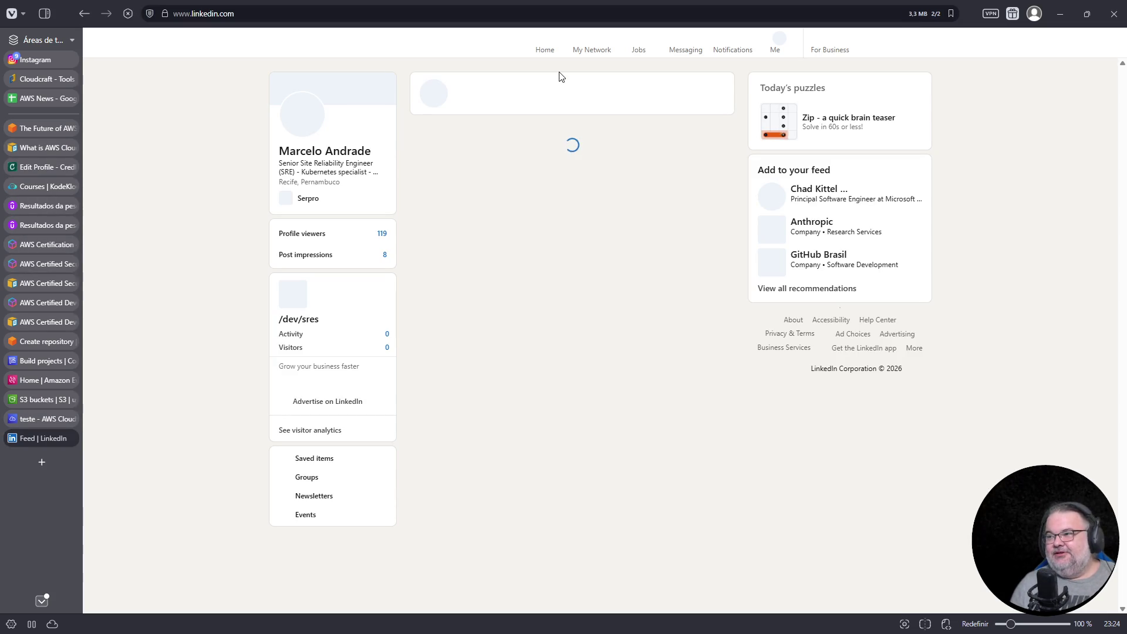
{"action": "left_click", "coordinate": [593, 47]}
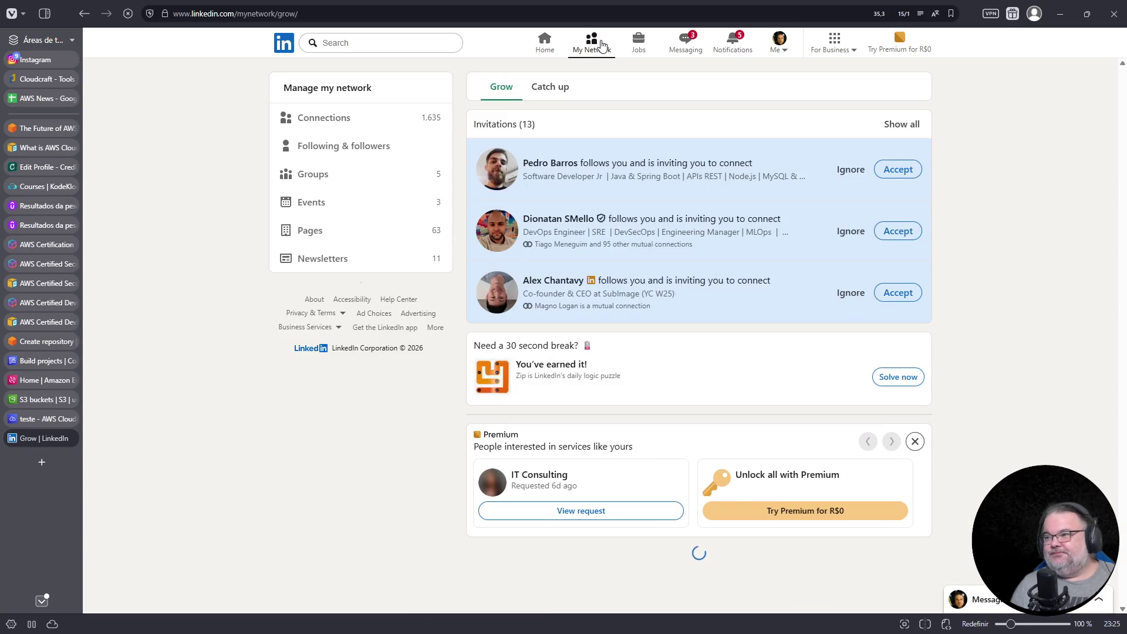
{"action": "left_click", "coordinate": [899, 170]}
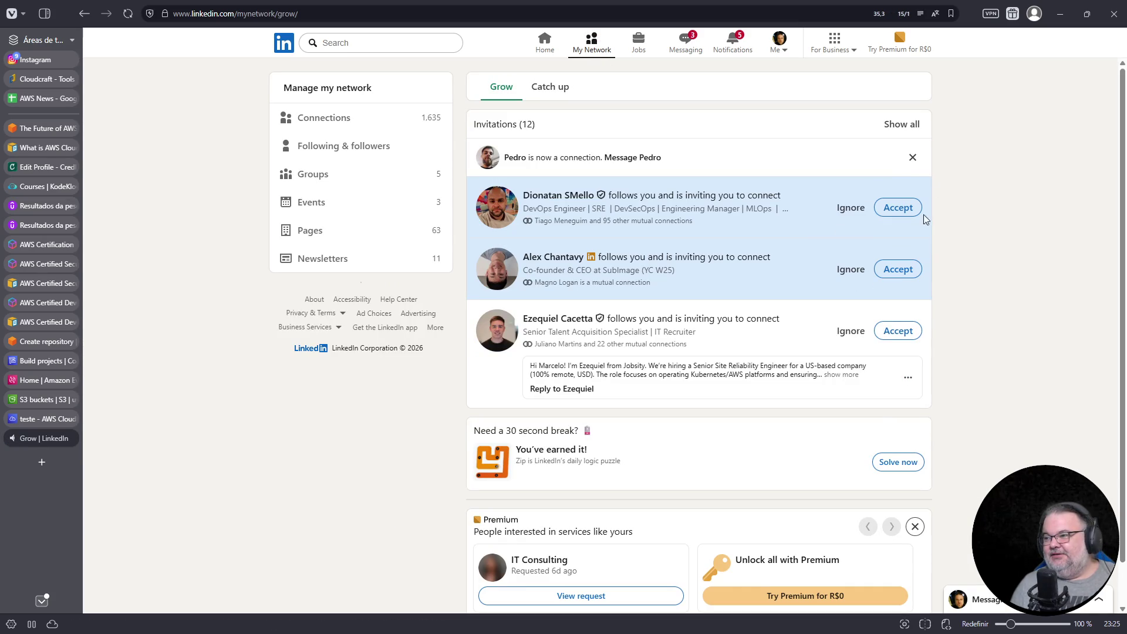
{"action": "left_click", "coordinate": [905, 211]}
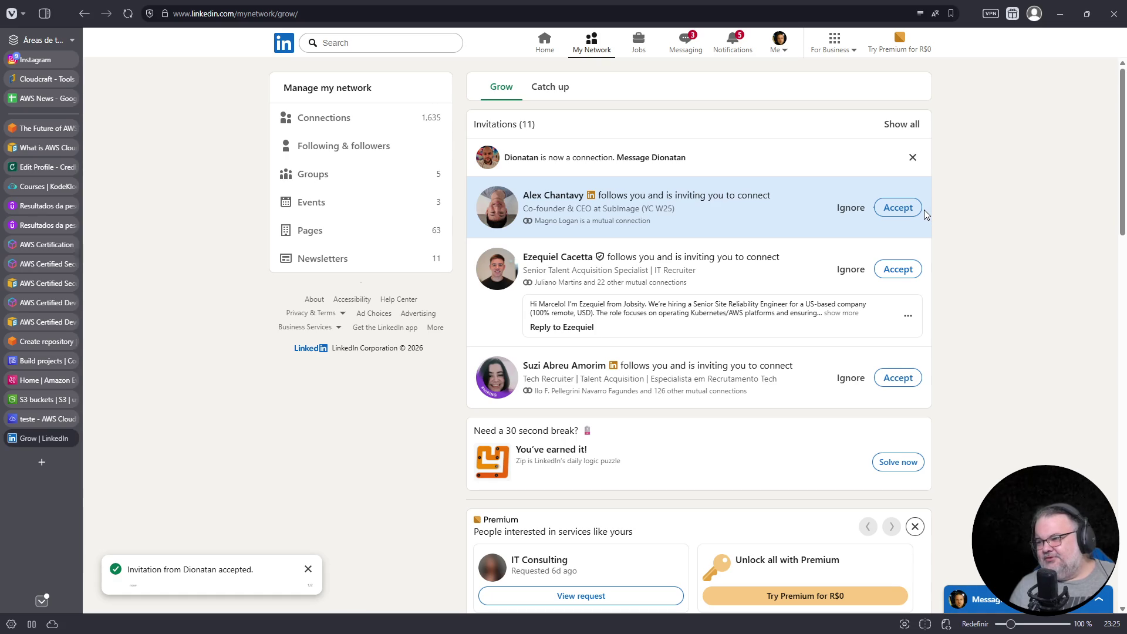
{"action": "left_click", "coordinate": [905, 208]}
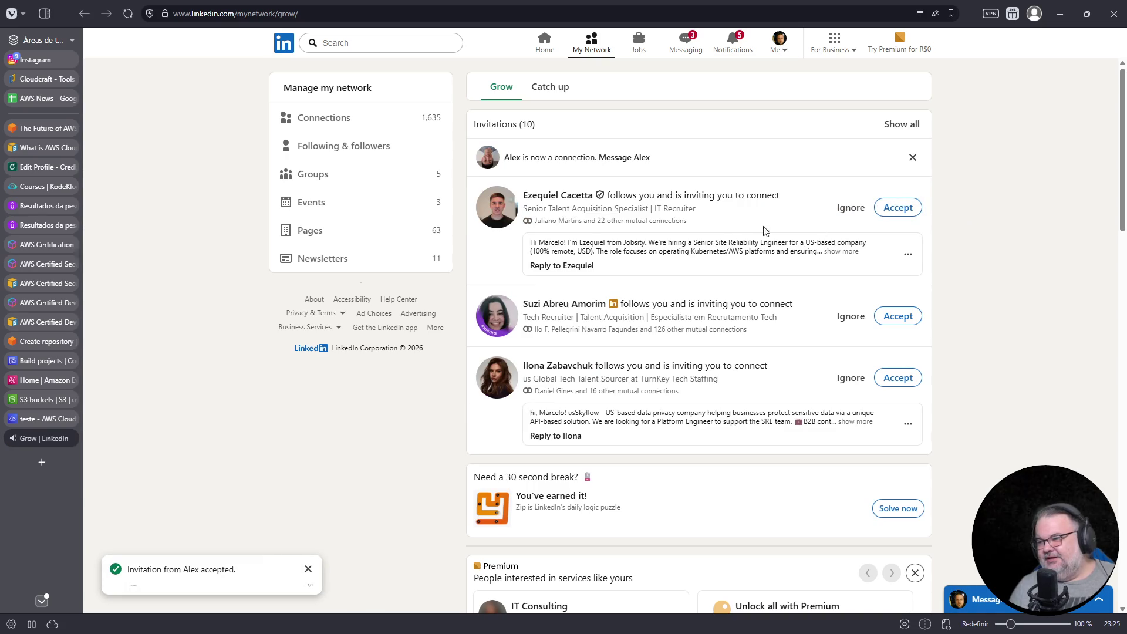
- Open your LinkedIn profile and select the Serpro job's duration and location text
{"action": "key", "text": "alt+Left"}
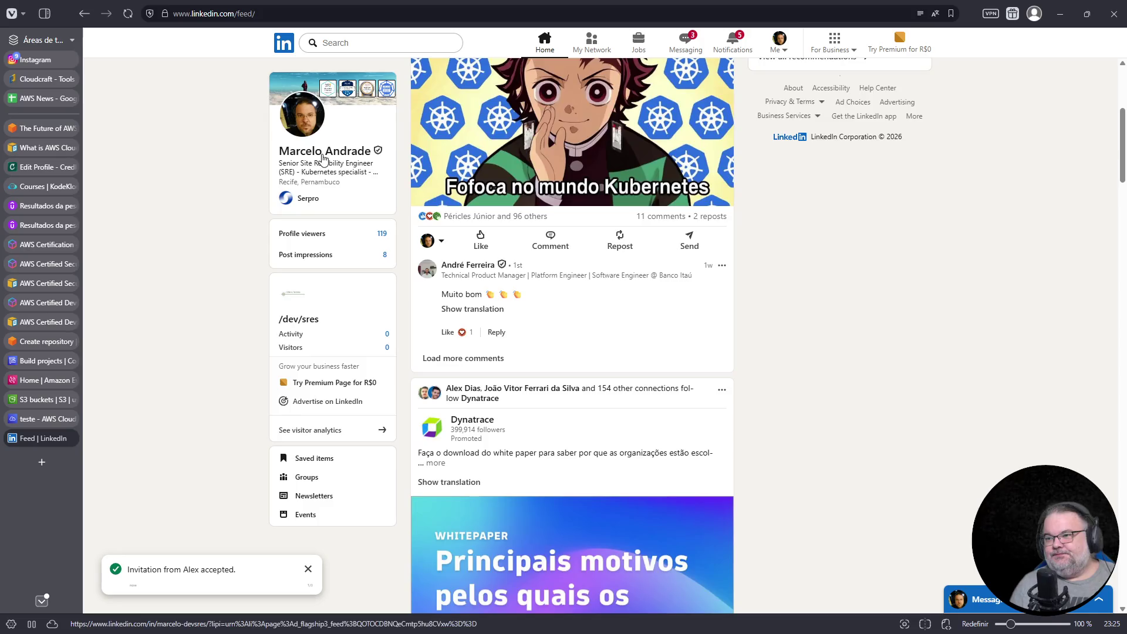
{"action": "left_click", "coordinate": [322, 156]}
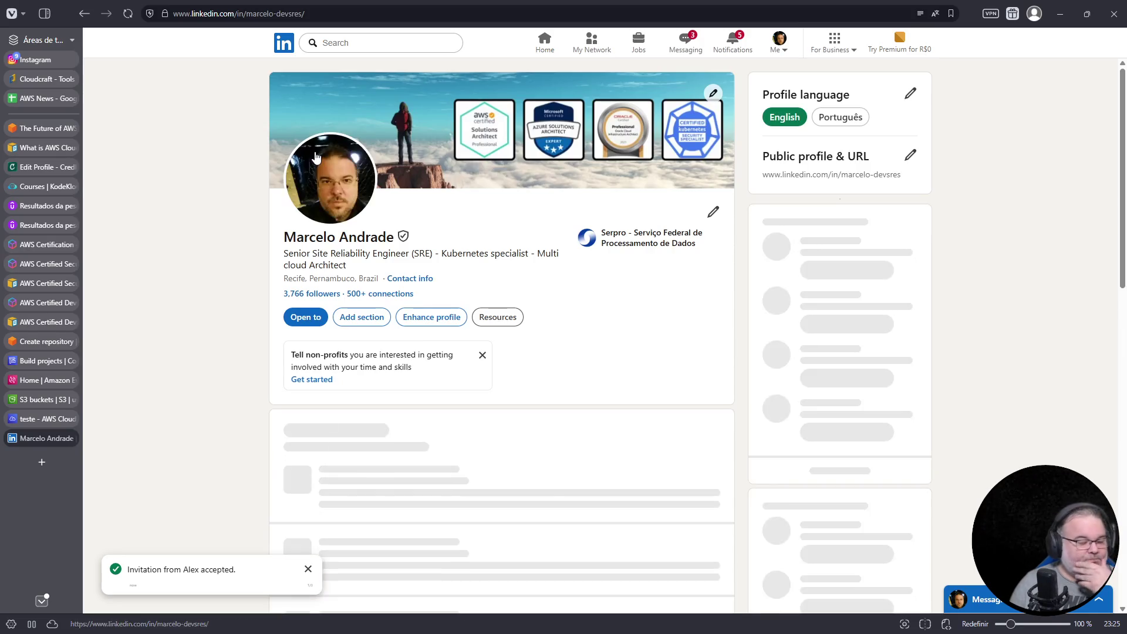
{"action": "scroll", "coordinate": [447, 275], "scroll_direction": "down", "scroll_amount": 10}
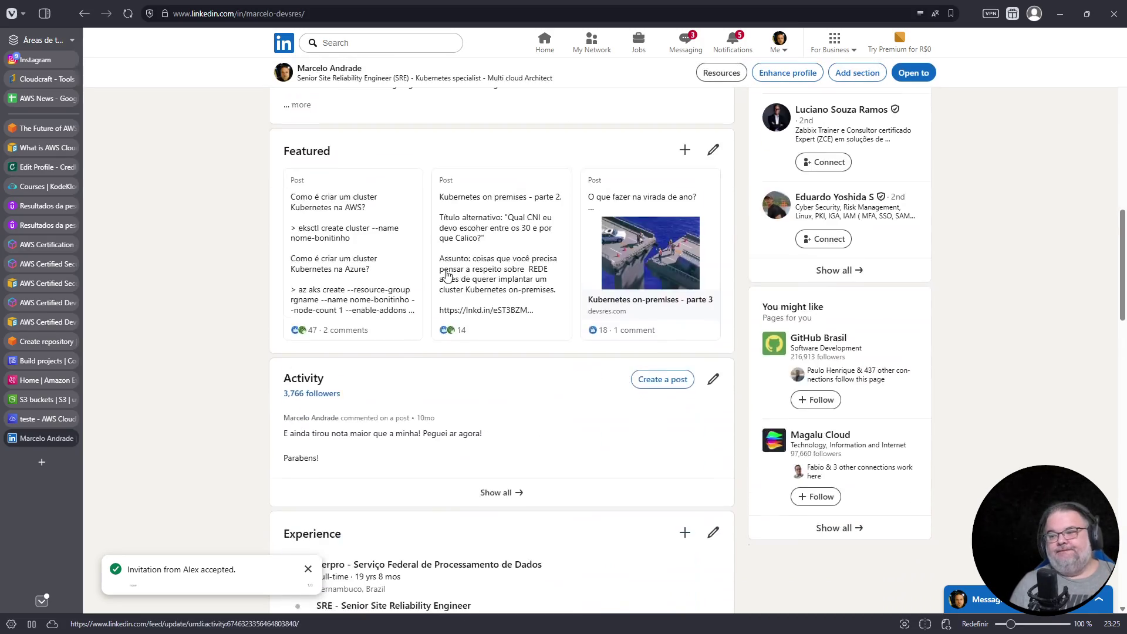
{"action": "scroll", "coordinate": [448, 275], "scroll_direction": "down", "scroll_amount": 6}
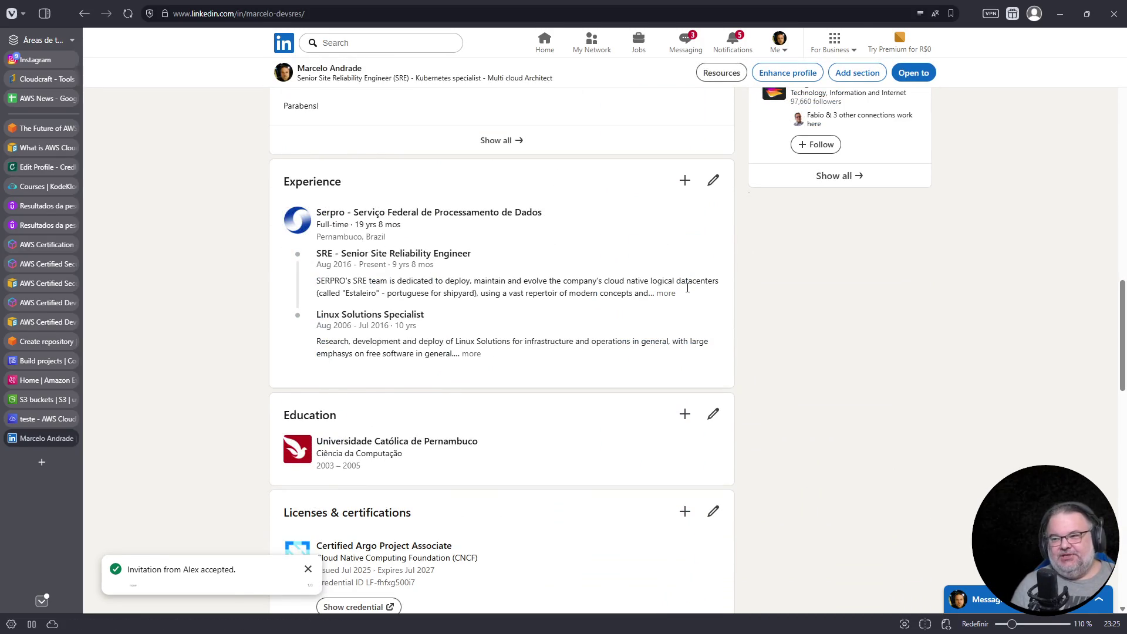
{"action": "scroll", "coordinate": [688, 287], "scroll_direction": "up", "scroll_amount": 4, "text": "ctrl"}
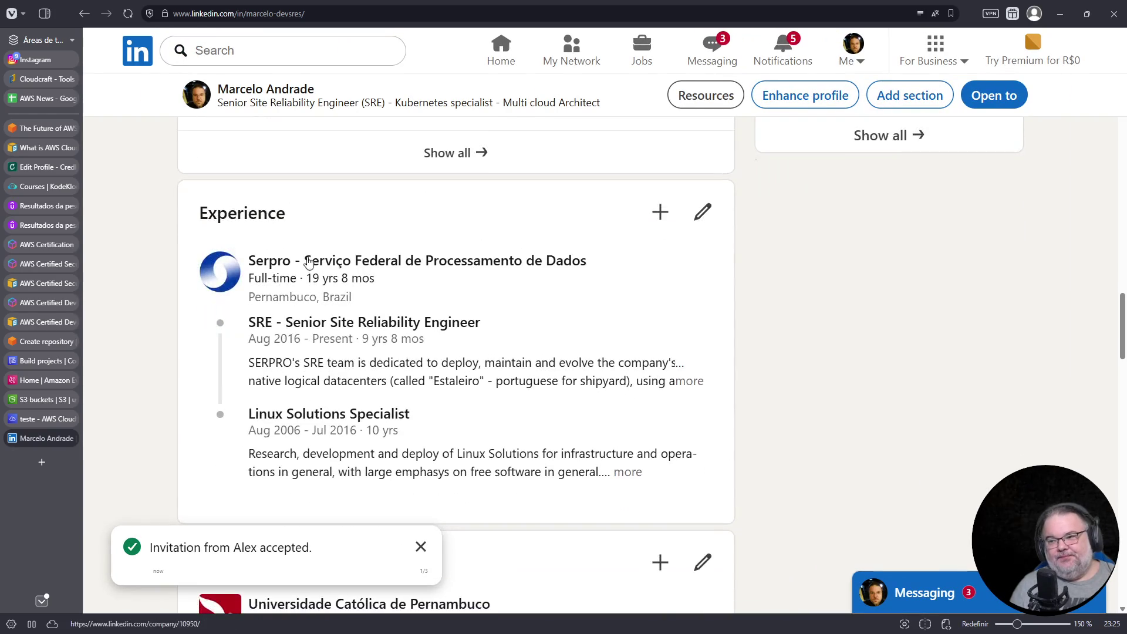
{"action": "left_click_drag", "start_coordinate": [249, 282], "coordinate": [378, 292]}
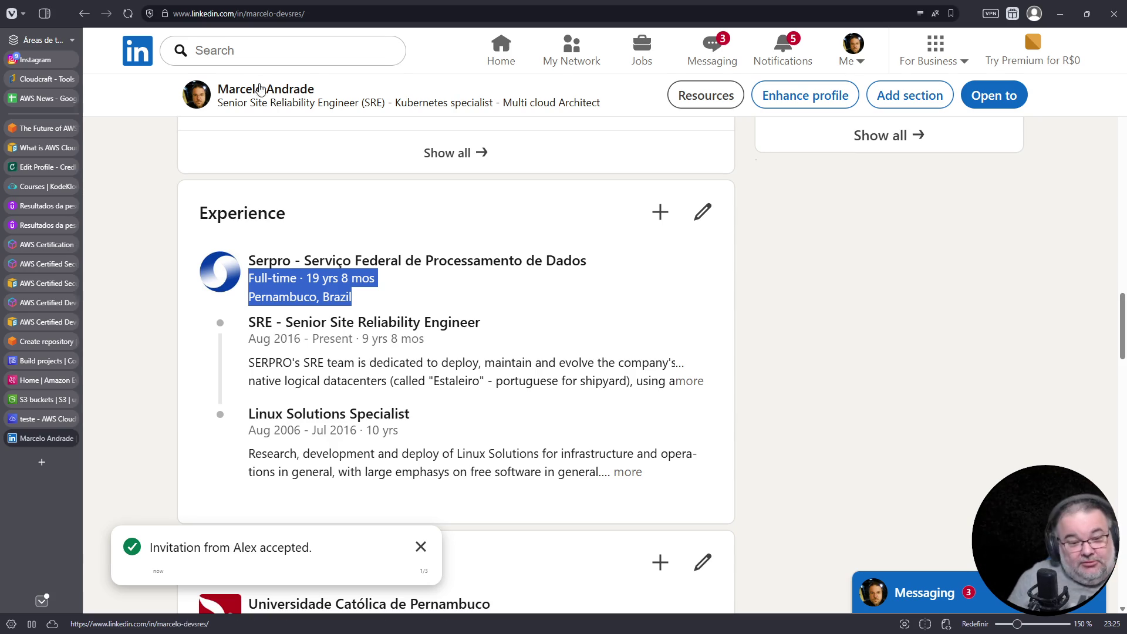
- Switch to the Credly badges page listing the Kubestronaut and AWS badges
{"action": "mouse_move", "coordinate": [54, 210]}
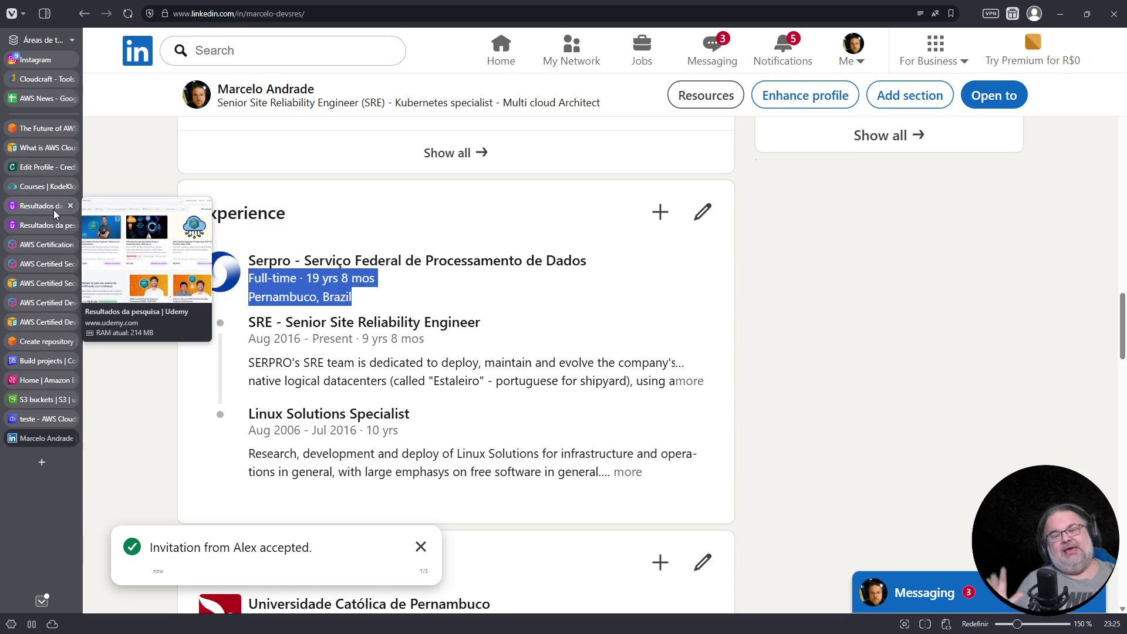
{"action": "left_click", "coordinate": [53, 167]}
{"action": "scroll", "coordinate": [511, 487], "scroll_direction": "down", "scroll_amount": 1}
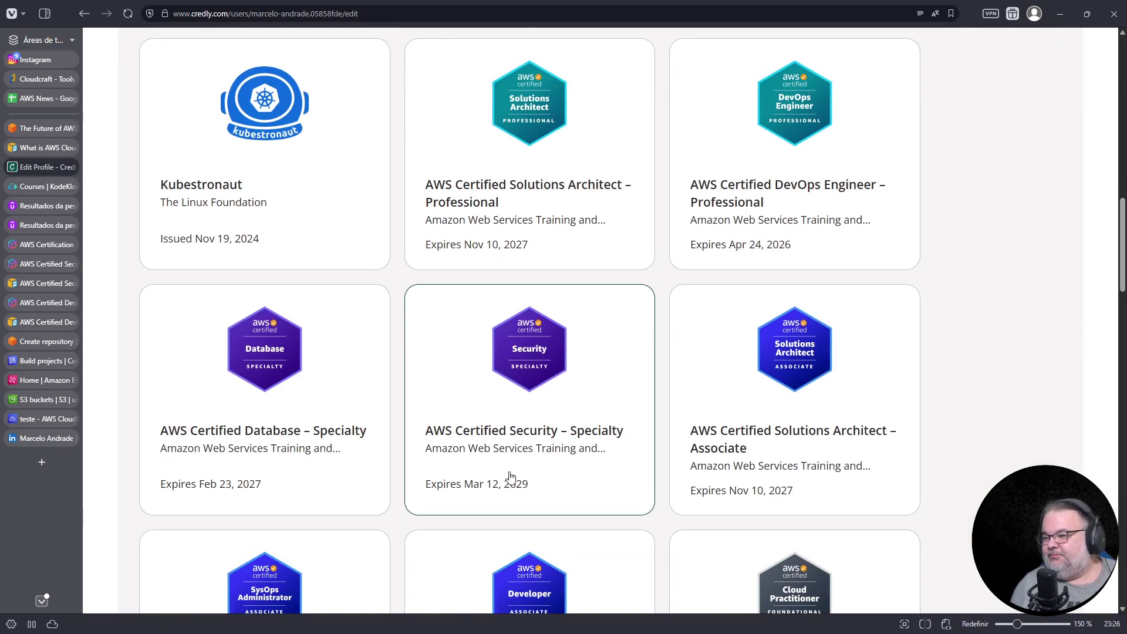
- Open the AWS Certified Security – Specialty badge details, select its title, then start a new tab
{"action": "left_click", "coordinate": [516, 360]}
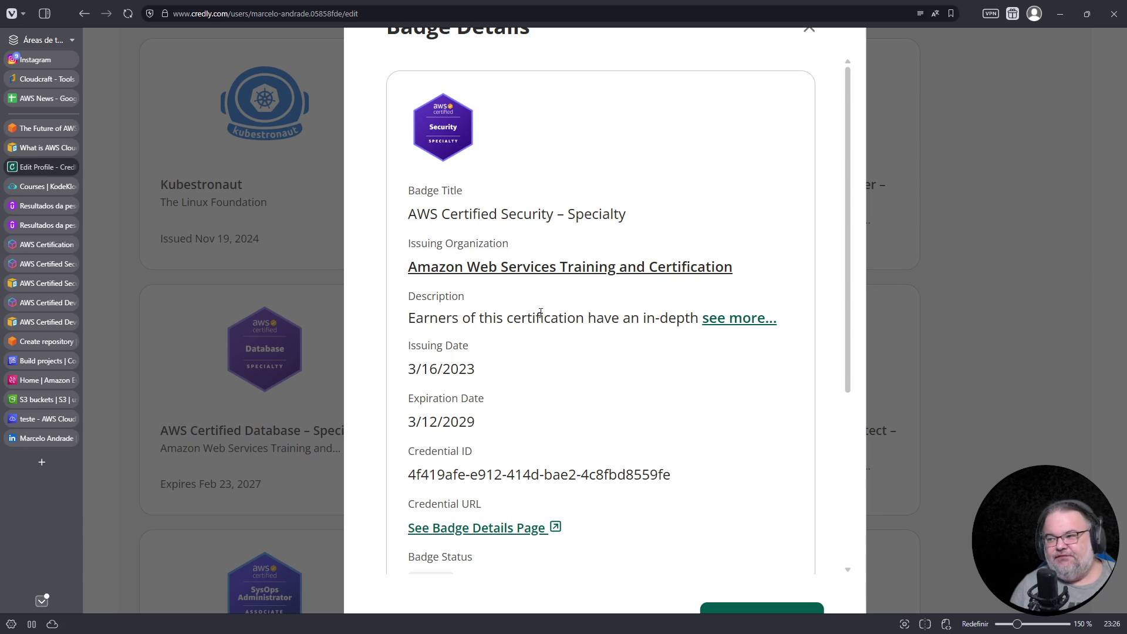
{"action": "left_click_drag", "start_coordinate": [408, 215], "coordinate": [660, 216]}
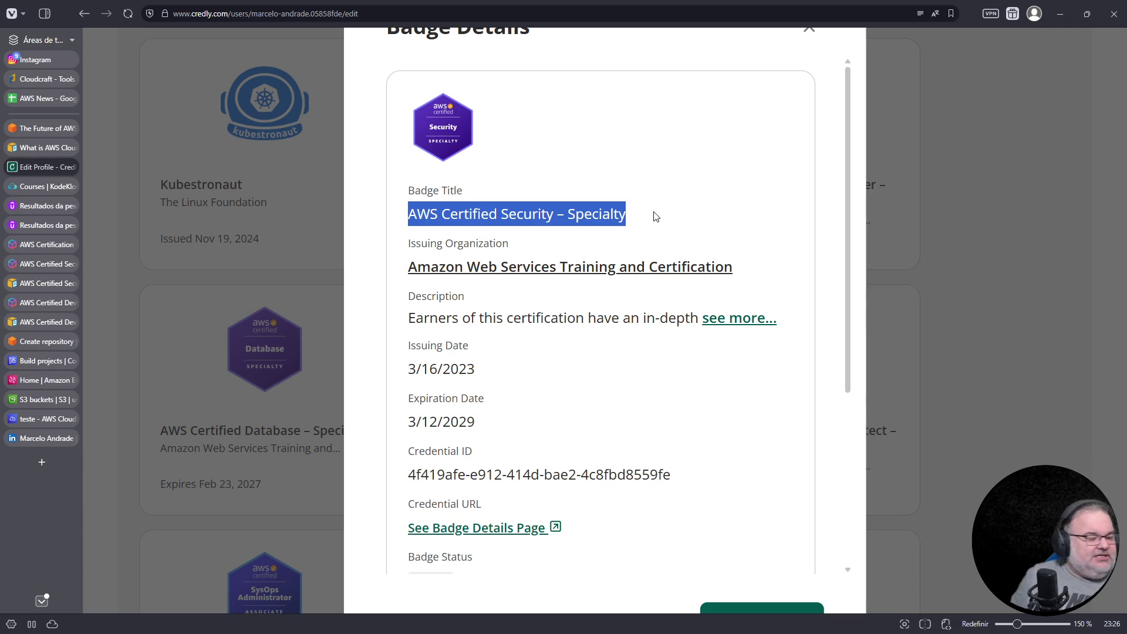
{"action": "left_click", "coordinate": [42, 462]}
- Search 'aws rcps', read the Resource control policies (RCPs) AWS guide, then return to Credly
{"action": "type", "text": "aws rcps"}
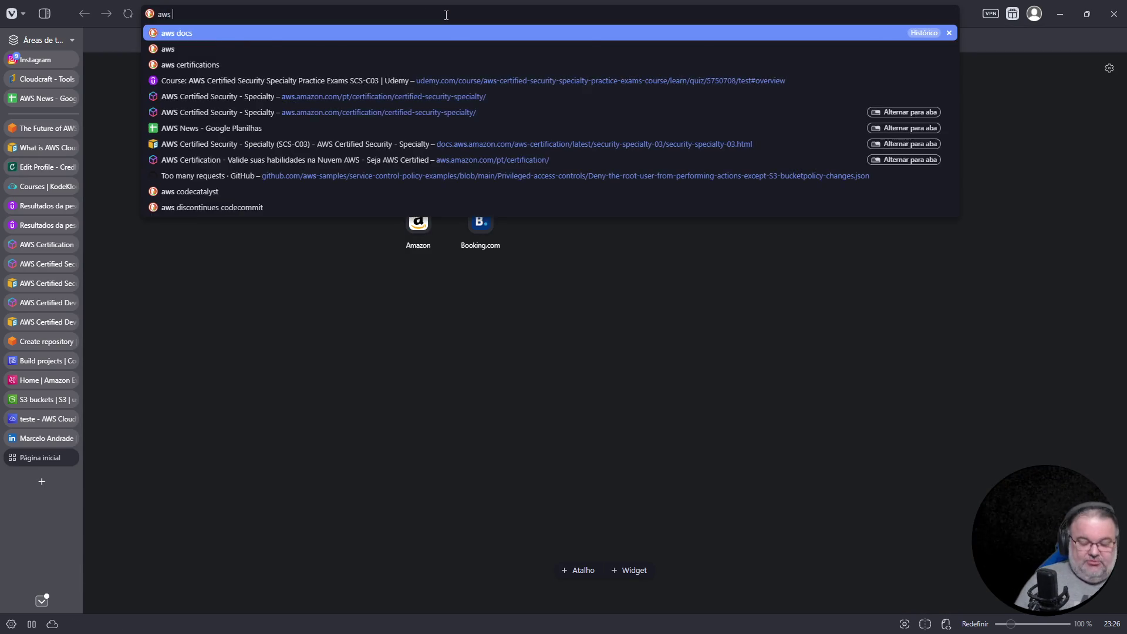
{"action": "key", "text": "Return"}
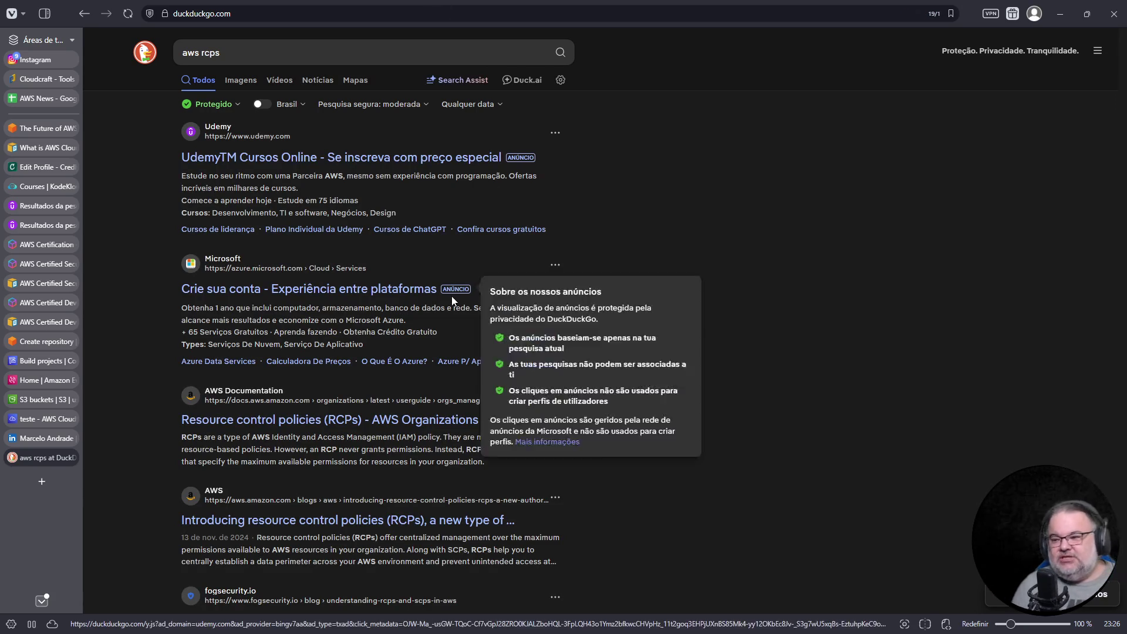
{"action": "left_click", "coordinate": [389, 431]}
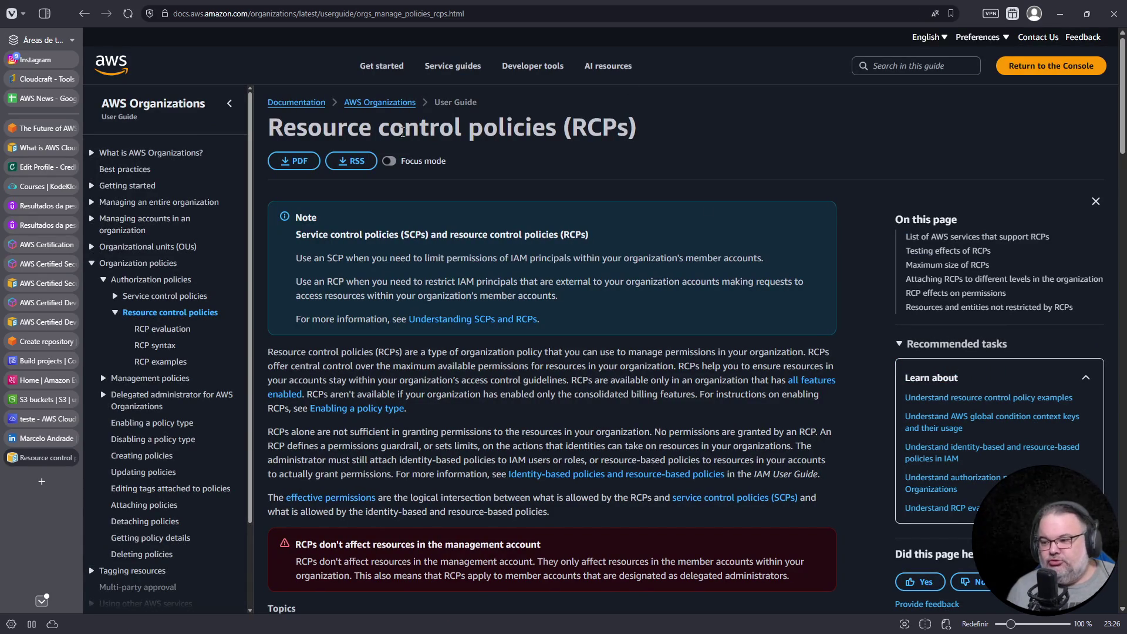
{"action": "left_click_drag", "start_coordinate": [571, 128], "coordinate": [406, 128]}
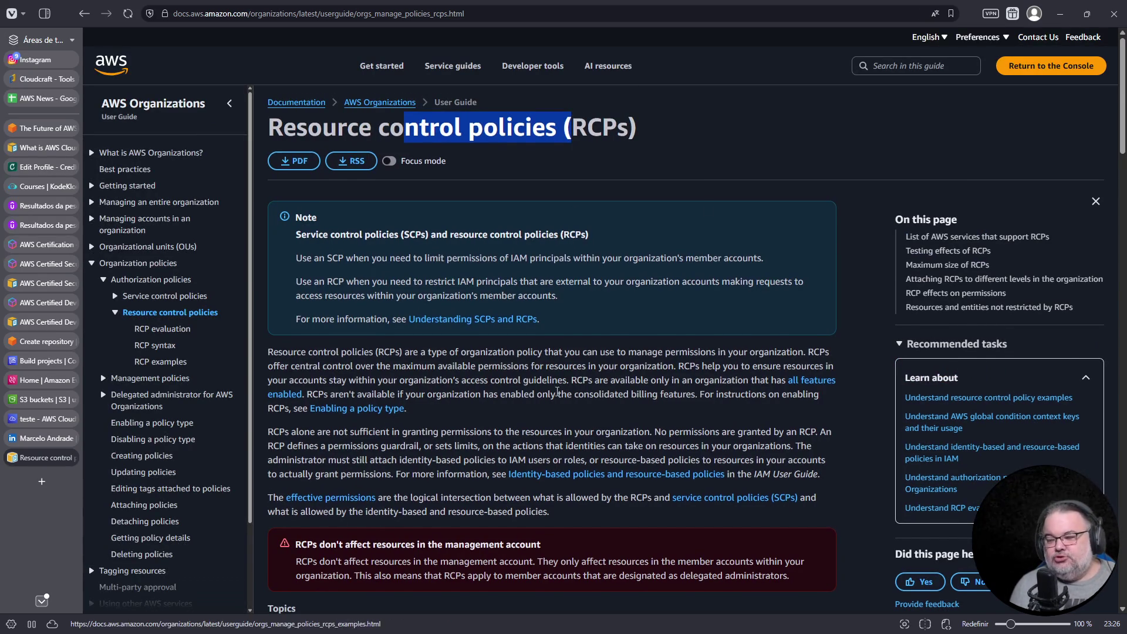
{"action": "scroll", "coordinate": [548, 334], "scroll_direction": "down", "scroll_amount": 8}
{"action": "scroll", "coordinate": [566, 333], "scroll_direction": "up", "scroll_amount": 1}
{"action": "scroll", "coordinate": [565, 329], "scroll_direction": "down", "scroll_amount": 3}
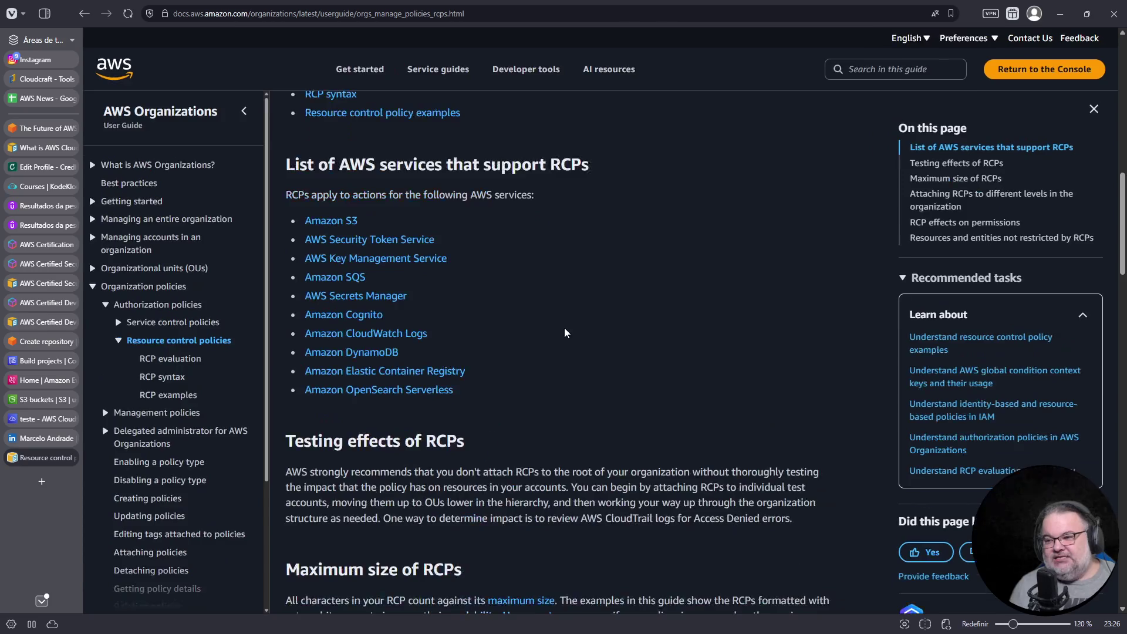
{"action": "scroll", "coordinate": [652, 298], "scroll_direction": "up", "scroll_amount": 3, "text": "ctrl"}
{"action": "scroll", "coordinate": [489, 164], "scroll_direction": "up", "scroll_amount": 1}
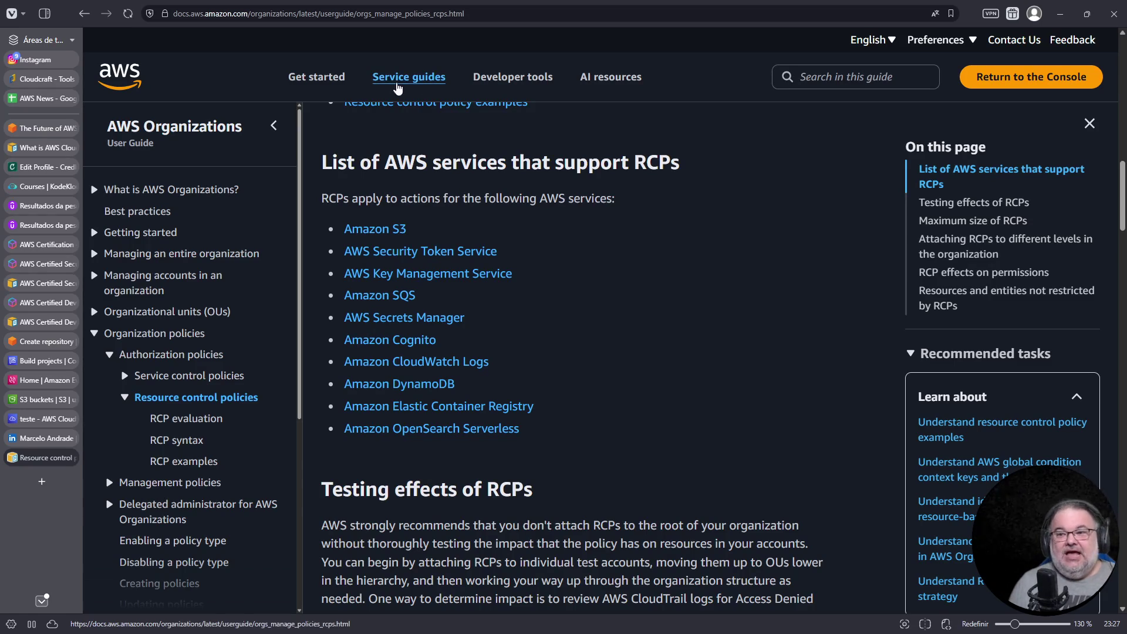
{"action": "left_click", "coordinate": [47, 167]}
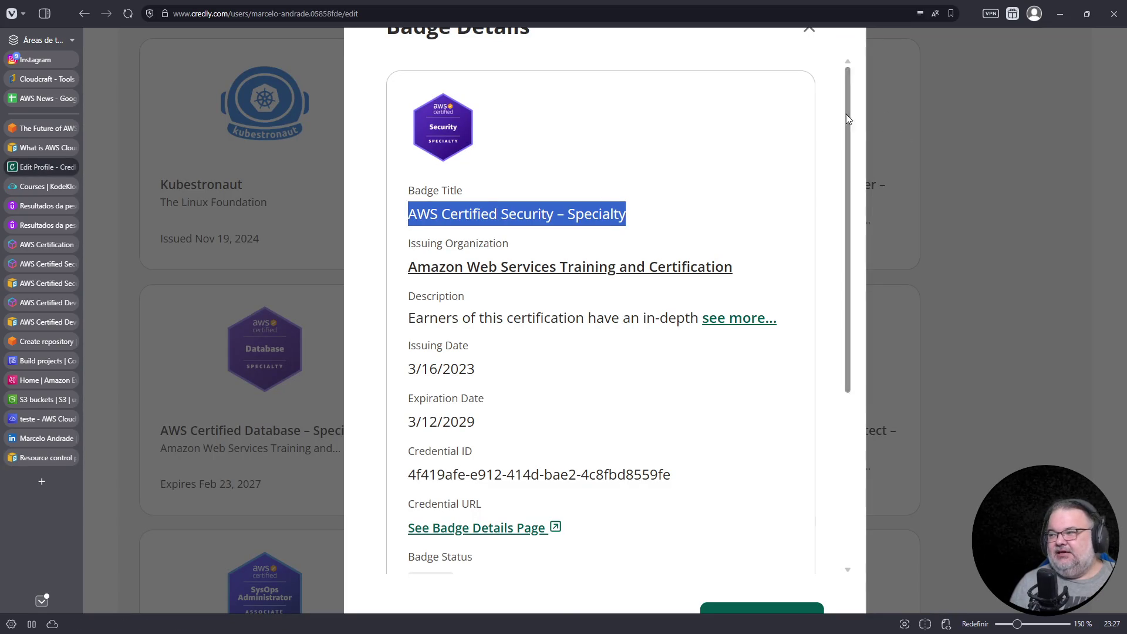
- Close the Security badge details, view the DevOps Engineer – Professional badge, then return to LinkedIn
{"action": "left_click", "coordinate": [809, 31]}
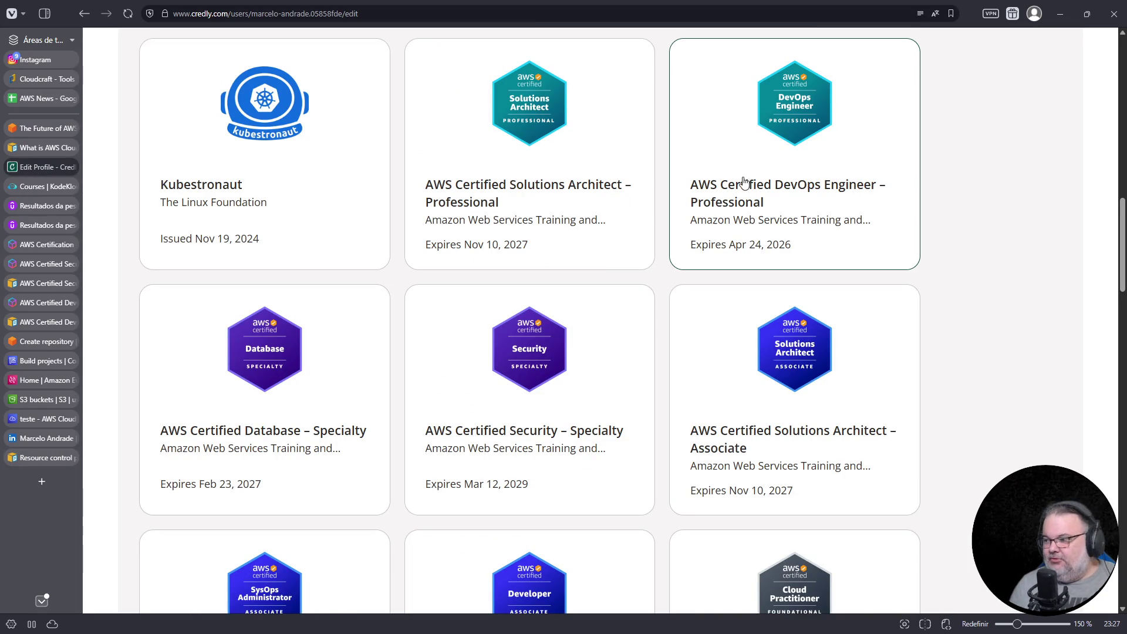
{"action": "left_click", "coordinate": [785, 122]}
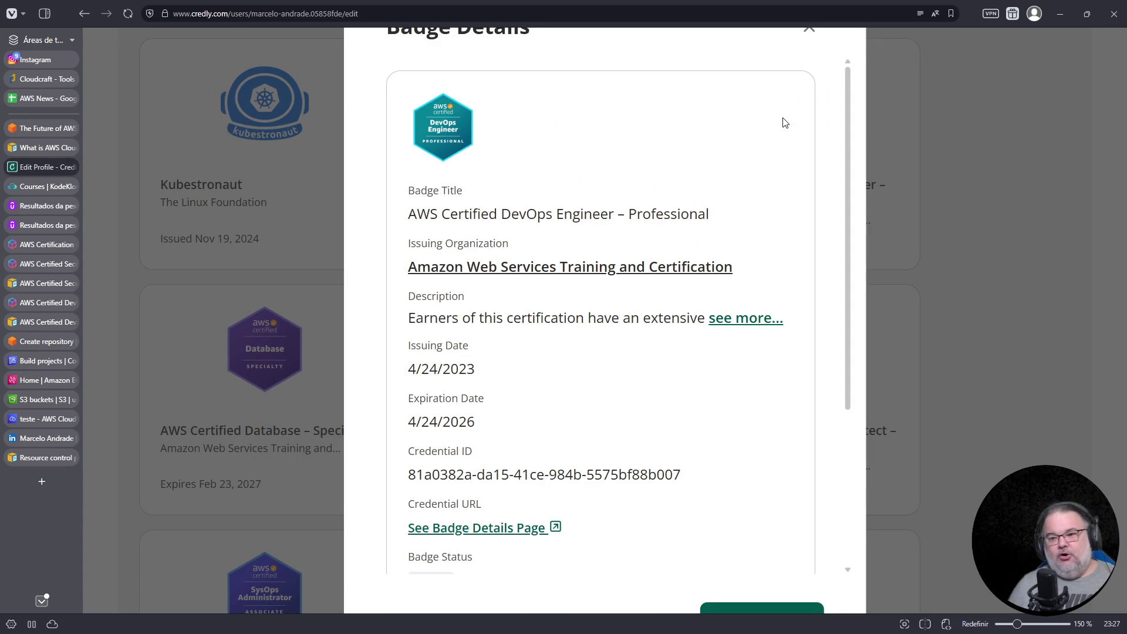
{"action": "left_click", "coordinate": [26, 440]}
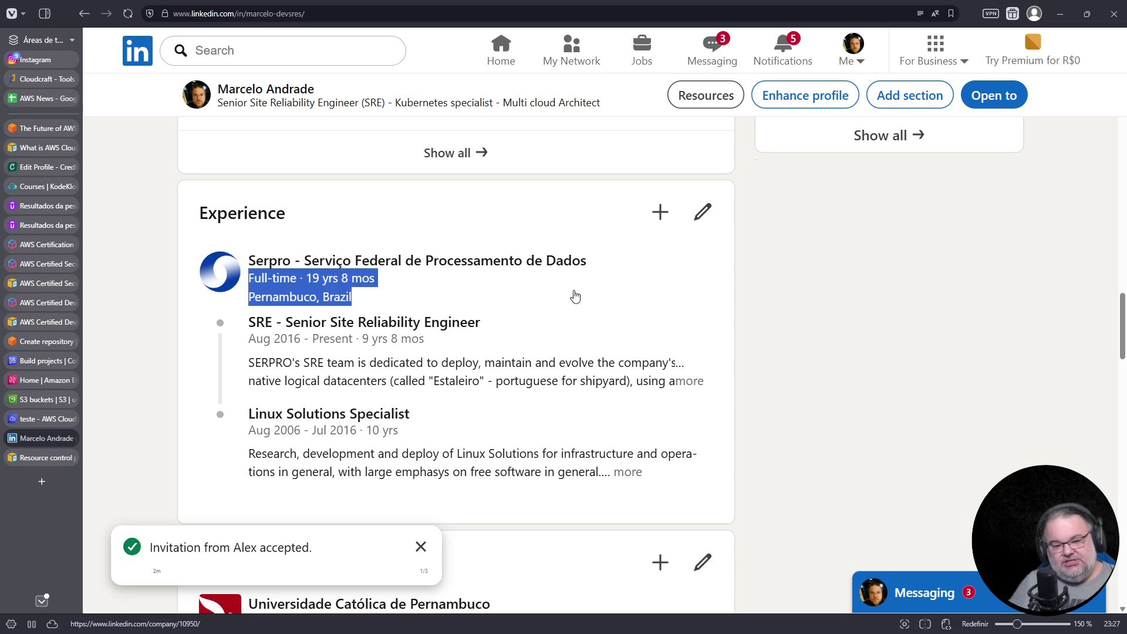
- Clear the profile selection, dismiss the invitation notification, and open a new start-page tab
{"action": "key", "text": "Tab"}
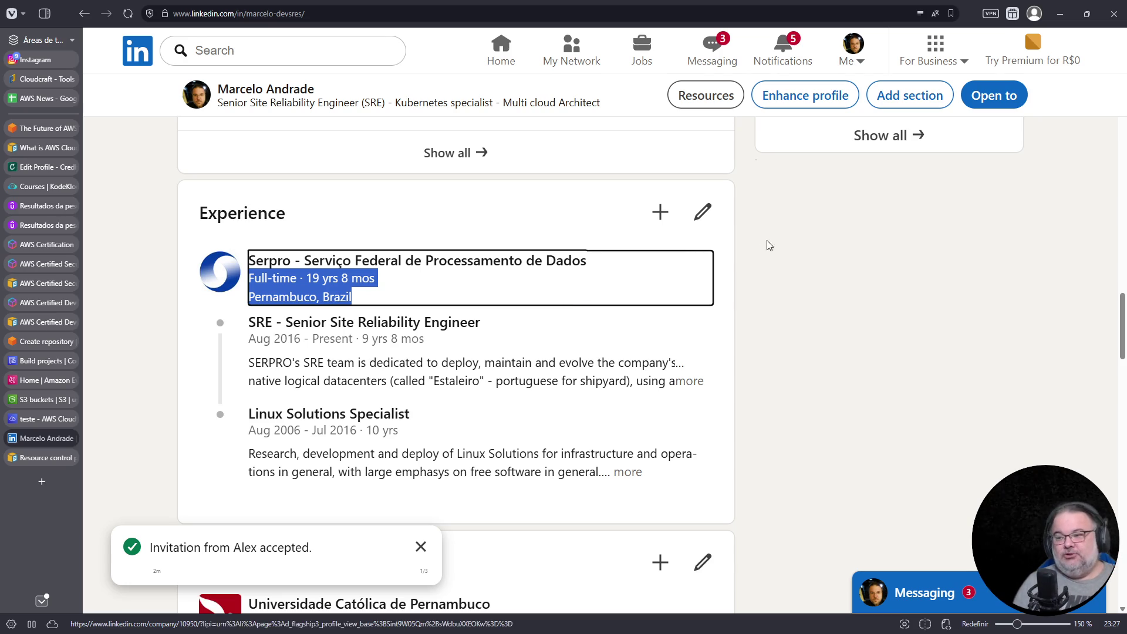
{"action": "left_click", "coordinate": [724, 272]}
{"action": "left_click", "coordinate": [421, 546]}
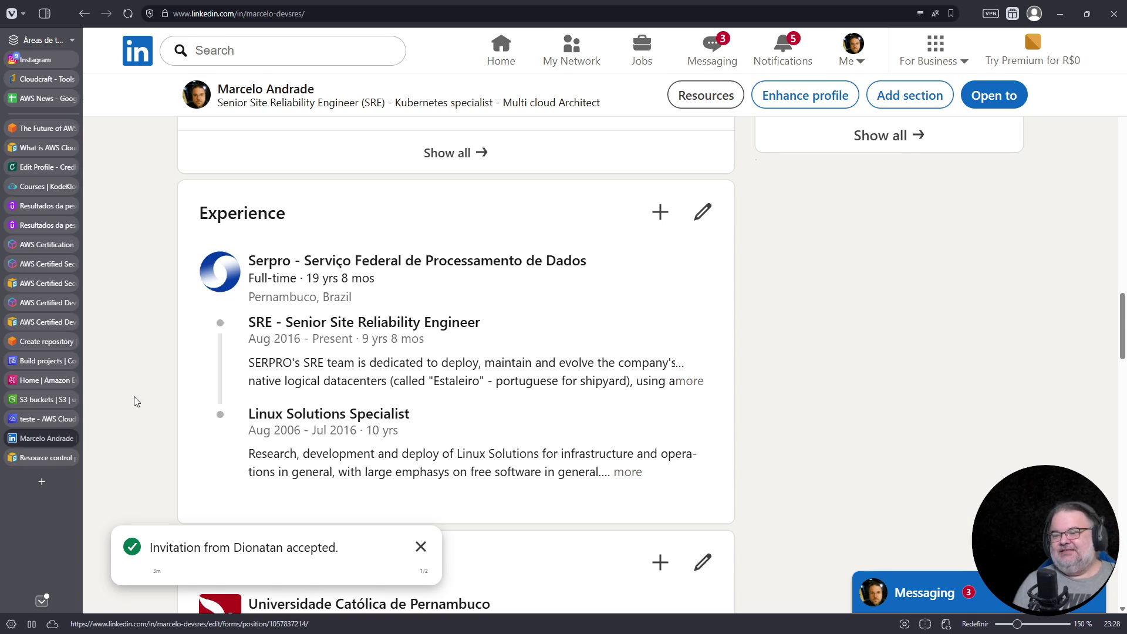
{"action": "left_click", "coordinate": [43, 479]}
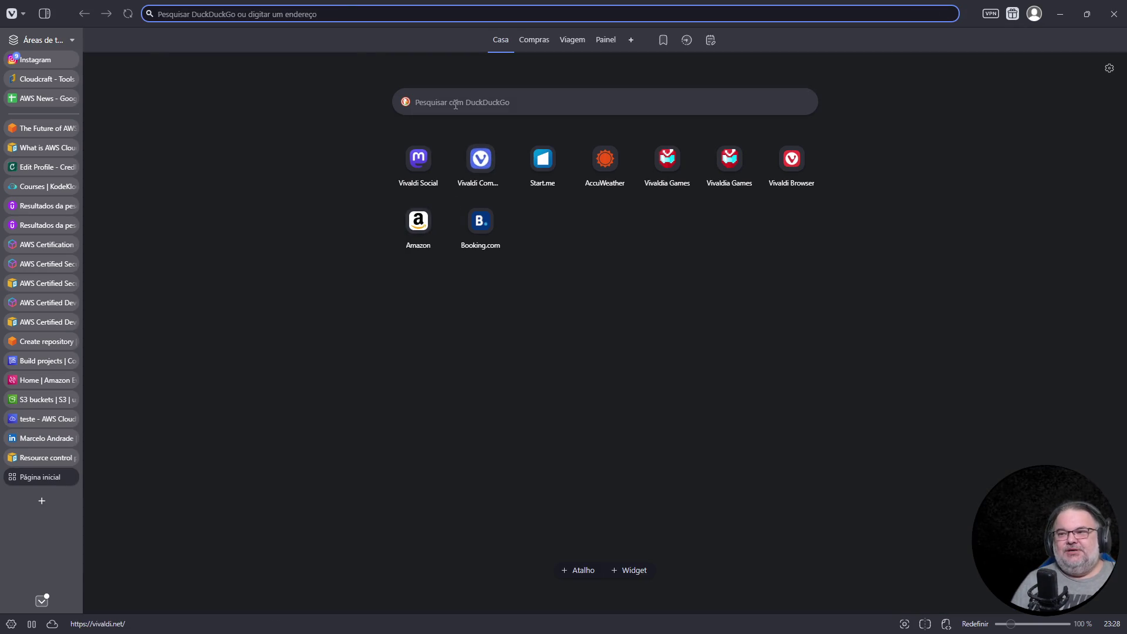
{"action": "left_click", "coordinate": [347, 13]}
{"action": "type", "text": "www.google.com"}
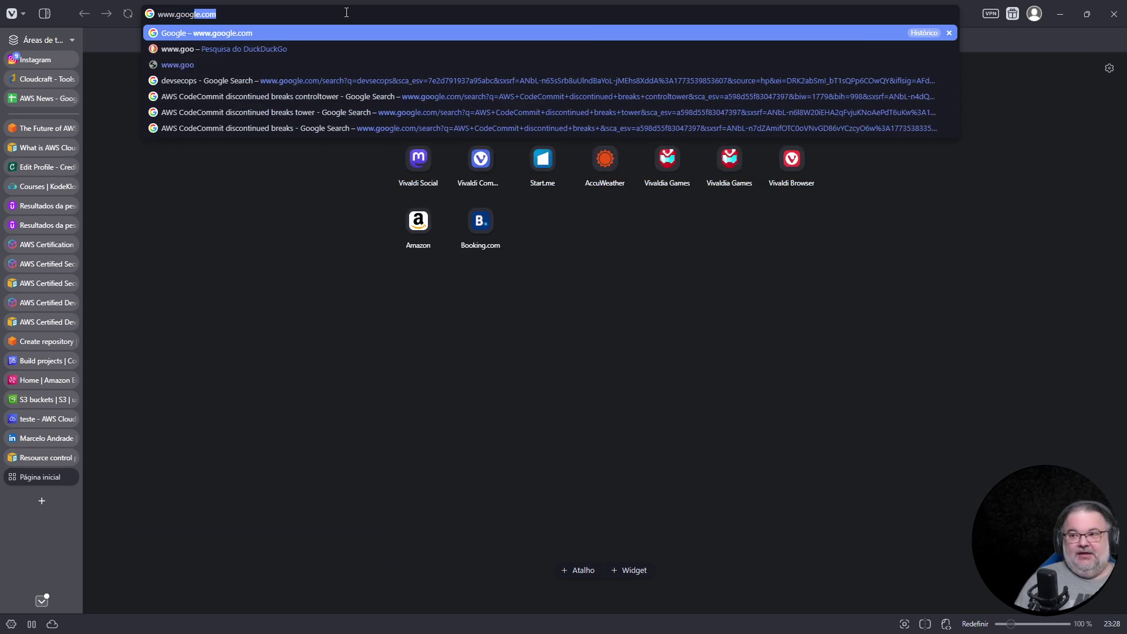
{"action": "key", "text": "Return"}
{"action": "left_click", "coordinate": [471, 253]}
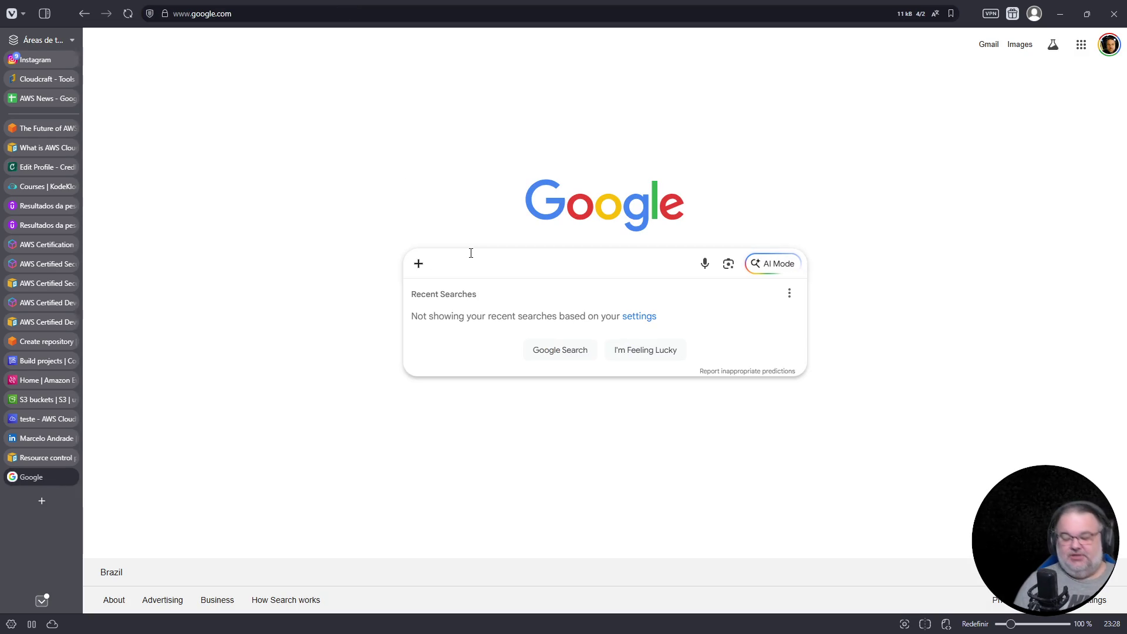
{"action": "type", "text": "i created a test"}
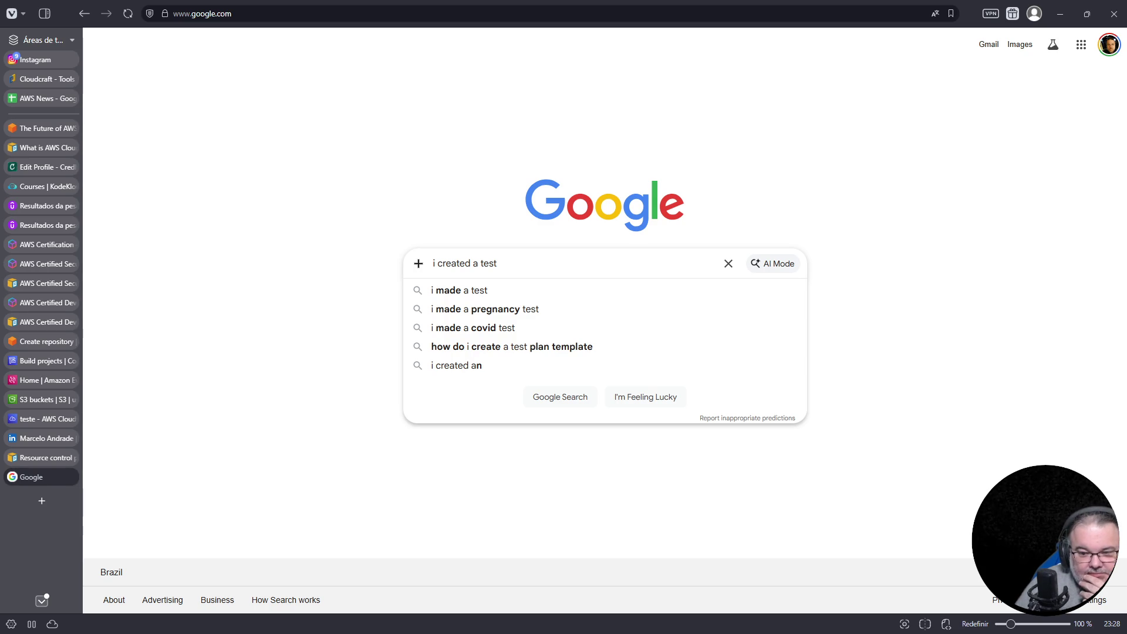
- Search 'this test catches ai cheaters' instead and open the Quantum Fax Machine result
{"action": "left_click", "coordinate": [374, 14]}
{"action": "triple_click", "coordinate": [497, 264]}
{"action": "type", "text": "this test catches ai "}
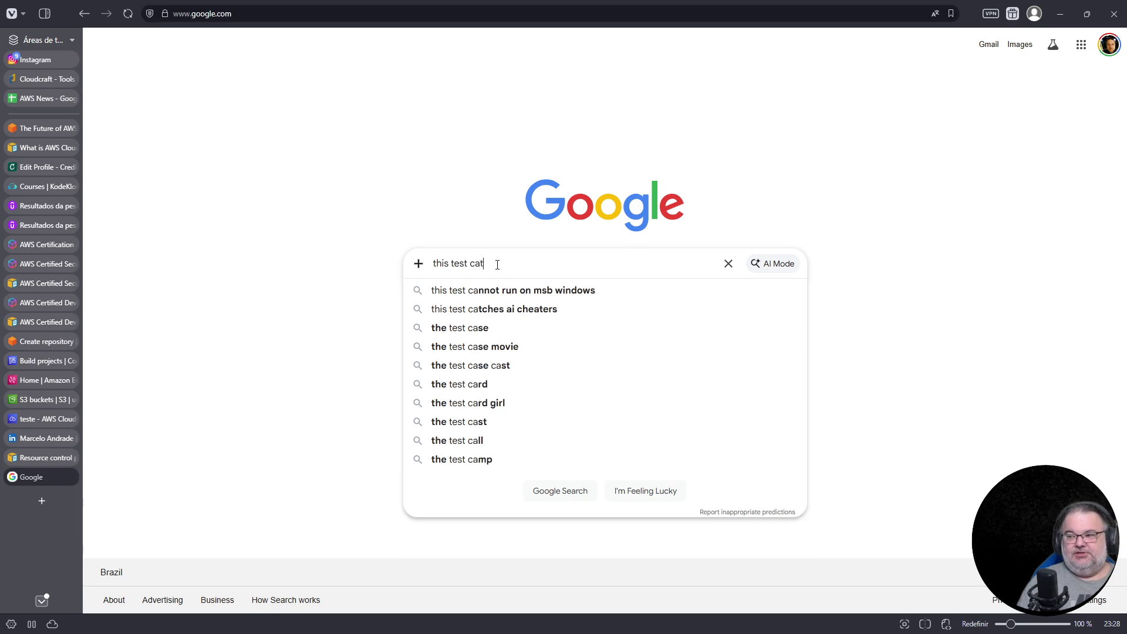
{"action": "type", "text": "cheaters"}
{"action": "key", "text": "Return"}
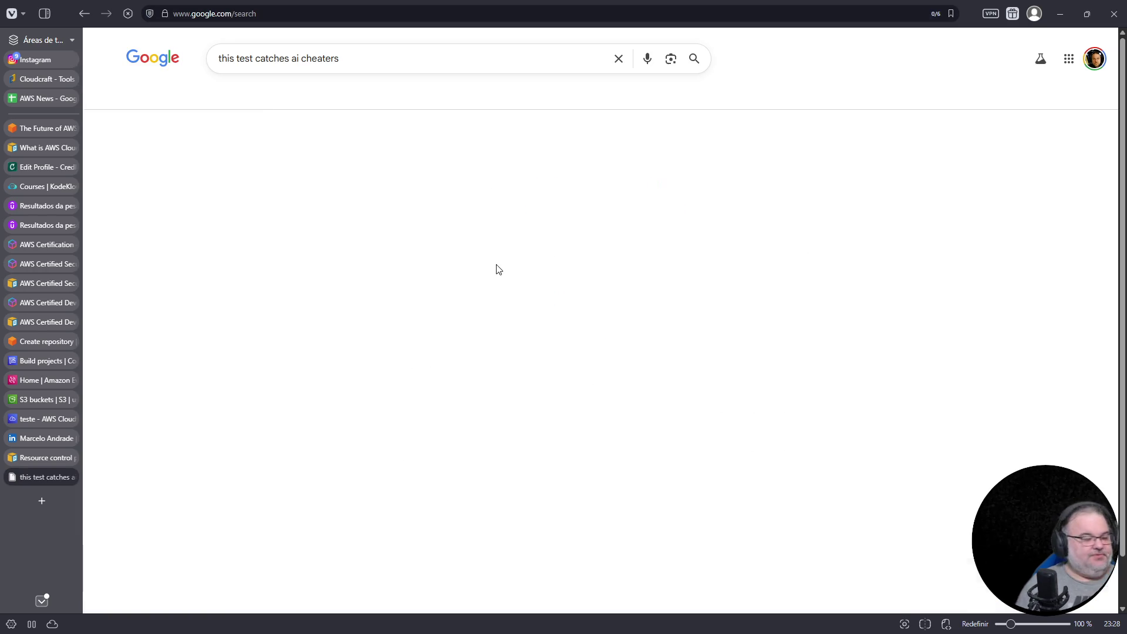
{"action": "scroll", "coordinate": [502, 235], "scroll_direction": "down", "scroll_amount": 5}
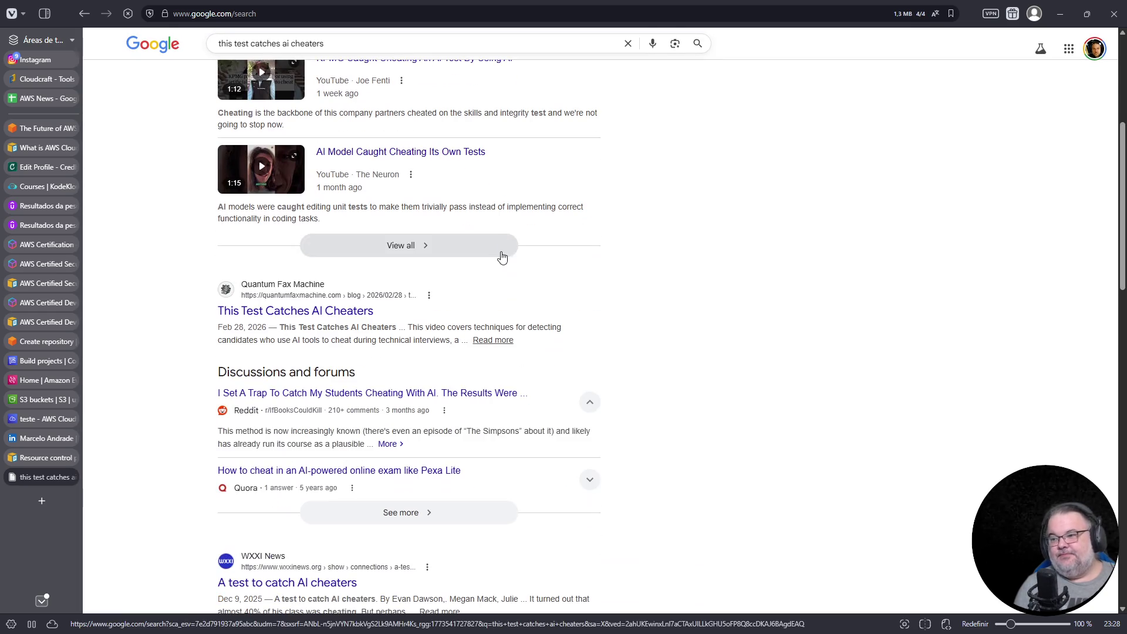
{"action": "left_click", "coordinate": [329, 315]}
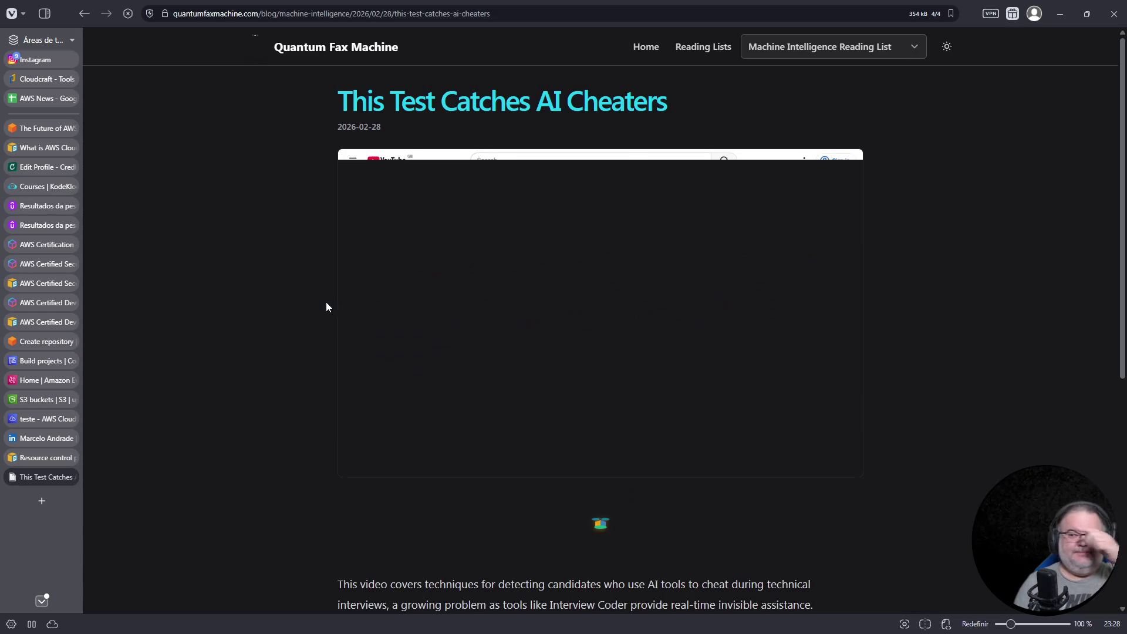
- Skim the Quantum Fax Machine article, then return to the Google results
{"action": "scroll", "coordinate": [458, 286], "scroll_direction": "down", "scroll_amount": 6}
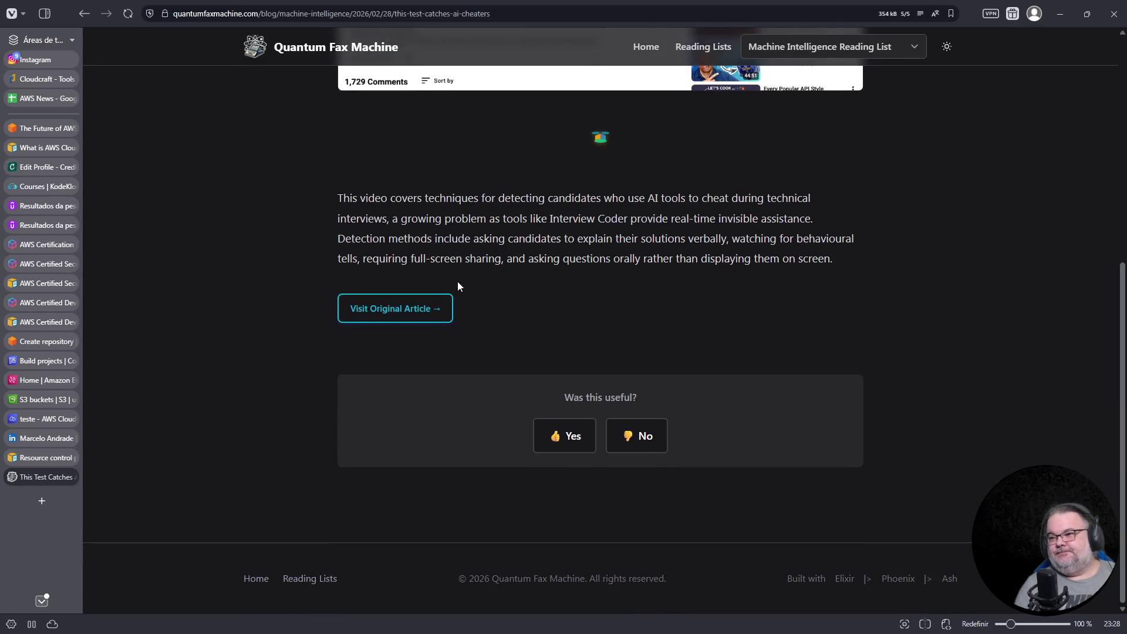
{"action": "scroll", "coordinate": [427, 204], "scroll_direction": "up", "scroll_amount": 6}
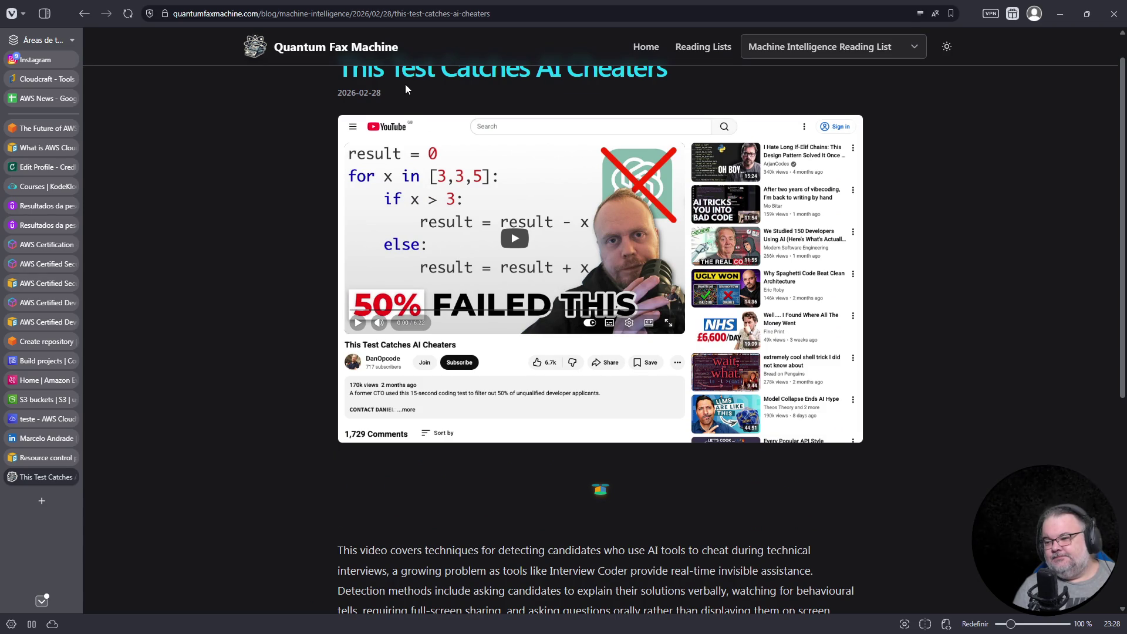
{"action": "left_click", "coordinate": [79, 18]}
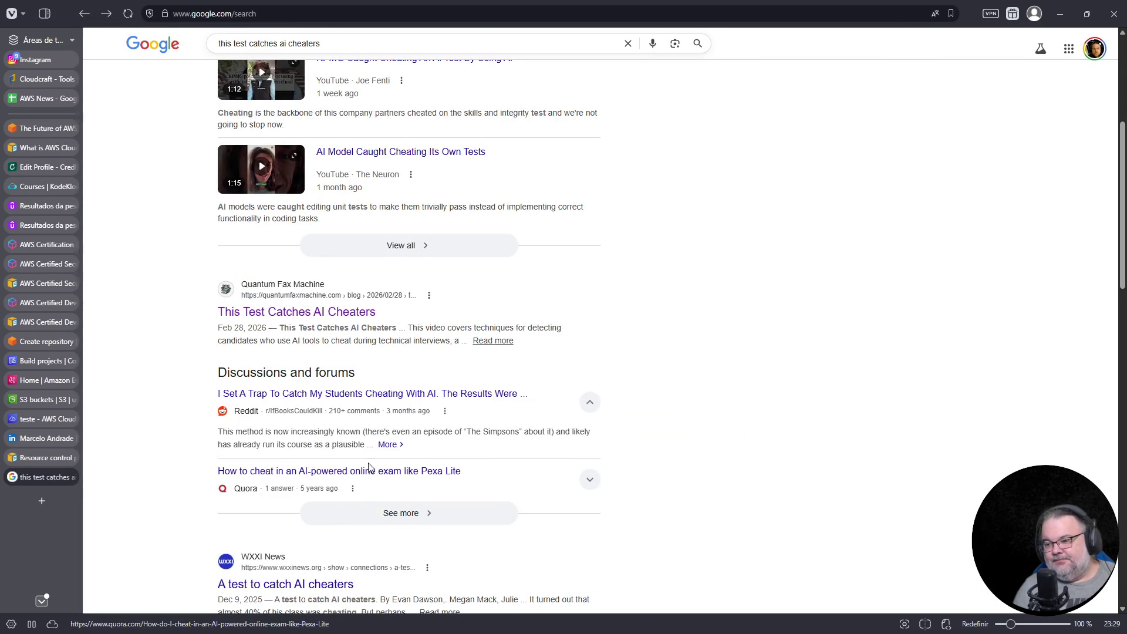
- Look over the WXXI article 'A test to catch AI cheaters', then return to the results
{"action": "scroll", "coordinate": [370, 474], "scroll_direction": "down", "scroll_amount": 2}
{"action": "left_click", "coordinate": [328, 468]}
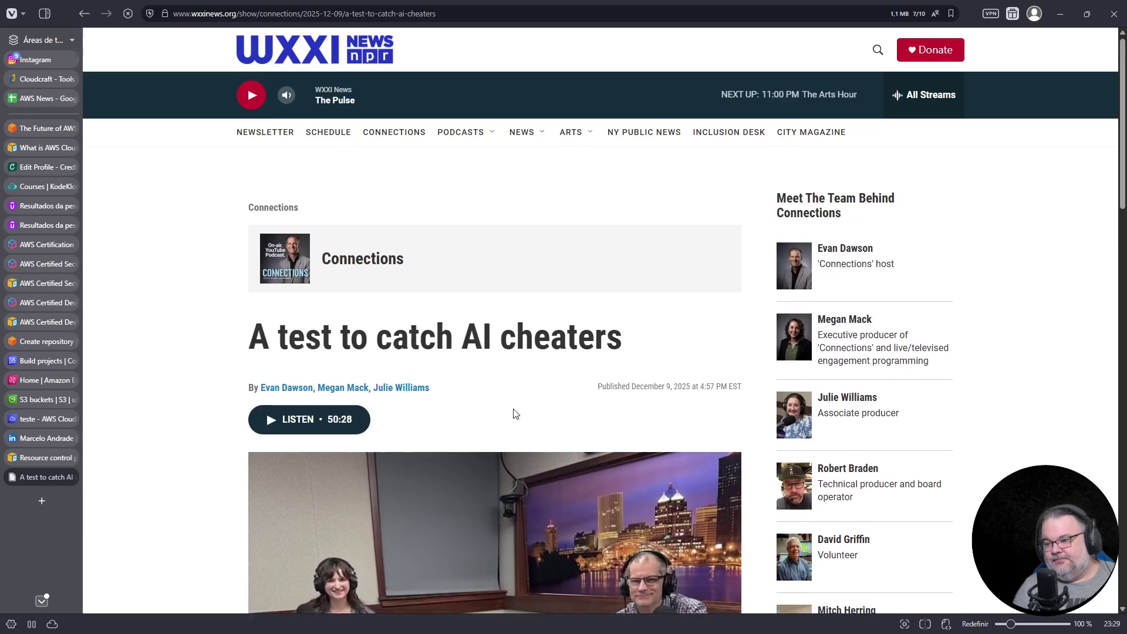
{"action": "scroll", "coordinate": [515, 411], "scroll_direction": "down", "scroll_amount": 15}
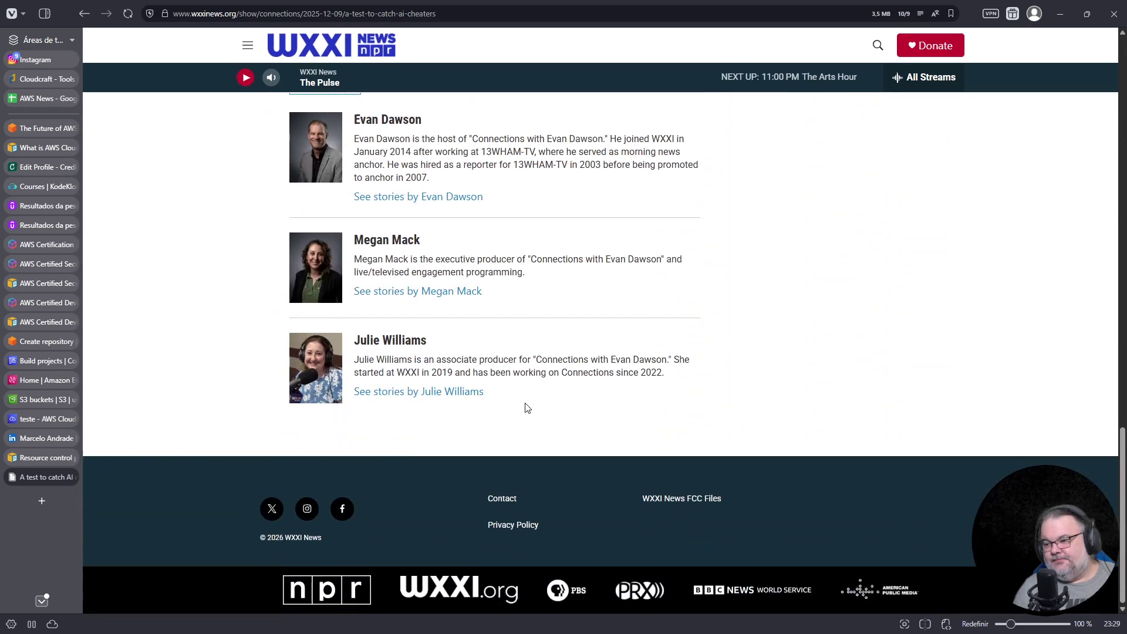
{"action": "scroll", "coordinate": [525, 405], "scroll_direction": "up", "scroll_amount": 5}
{"action": "scroll", "coordinate": [525, 397], "scroll_direction": "up", "scroll_amount": 5}
{"action": "left_click", "coordinate": [91, 17]}
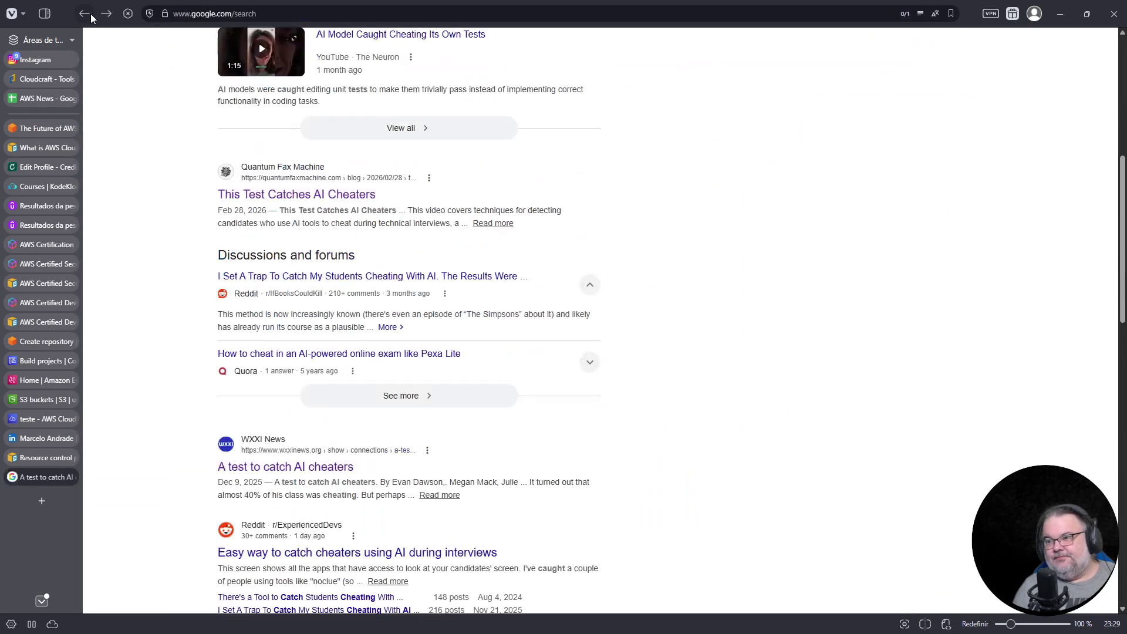
{"action": "scroll", "coordinate": [306, 190], "scroll_direction": "up", "scroll_amount": 5}
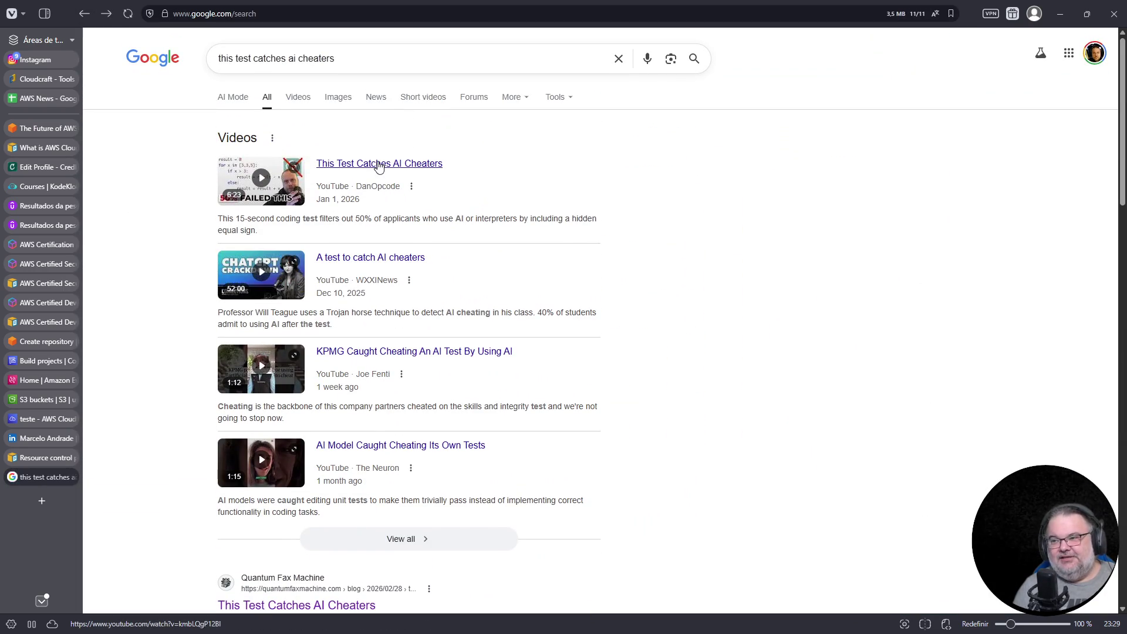
- Open the YouTube video 'This Test Catches AI Cheaters' and expand its full description
{"action": "left_click", "coordinate": [378, 164]}
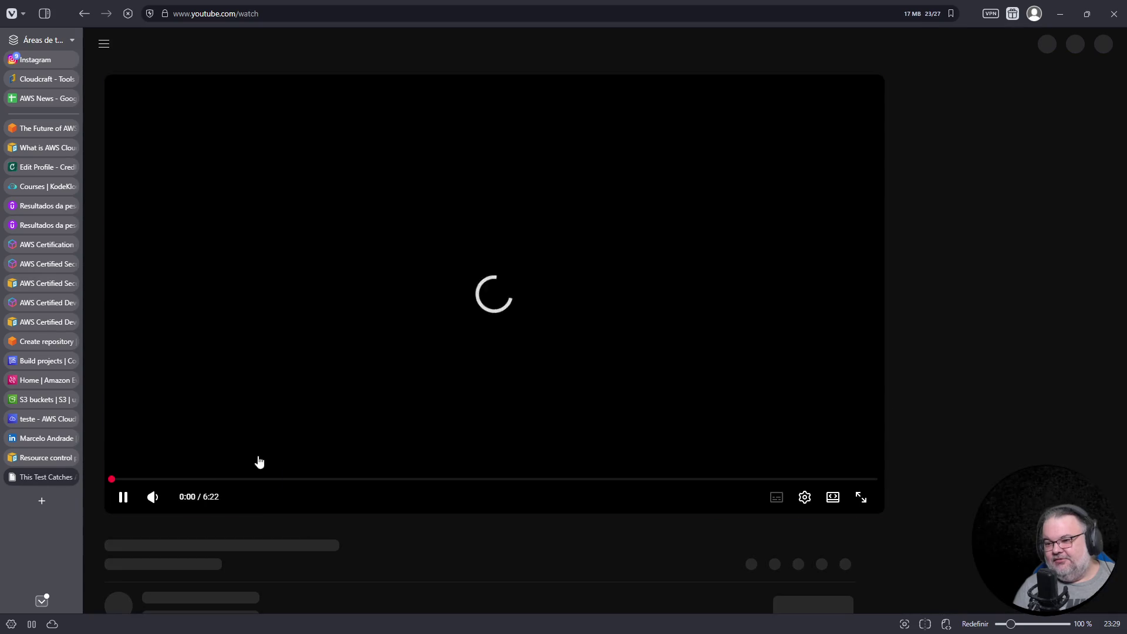
{"action": "scroll", "coordinate": [306, 458], "scroll_direction": "down", "scroll_amount": 5}
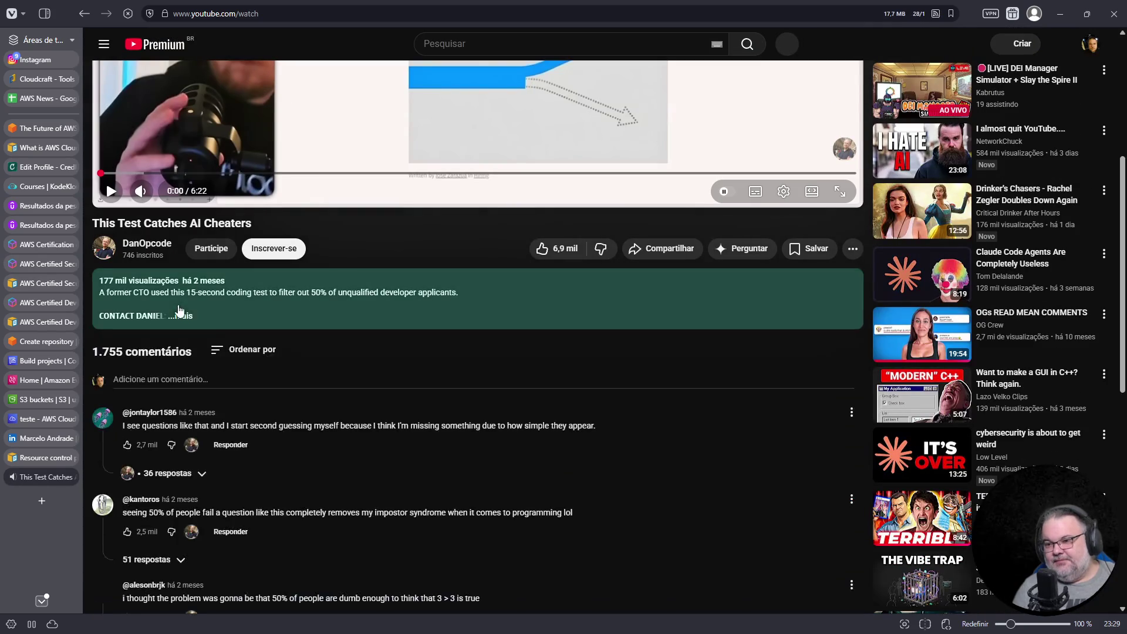
{"action": "left_click", "coordinate": [181, 316]}
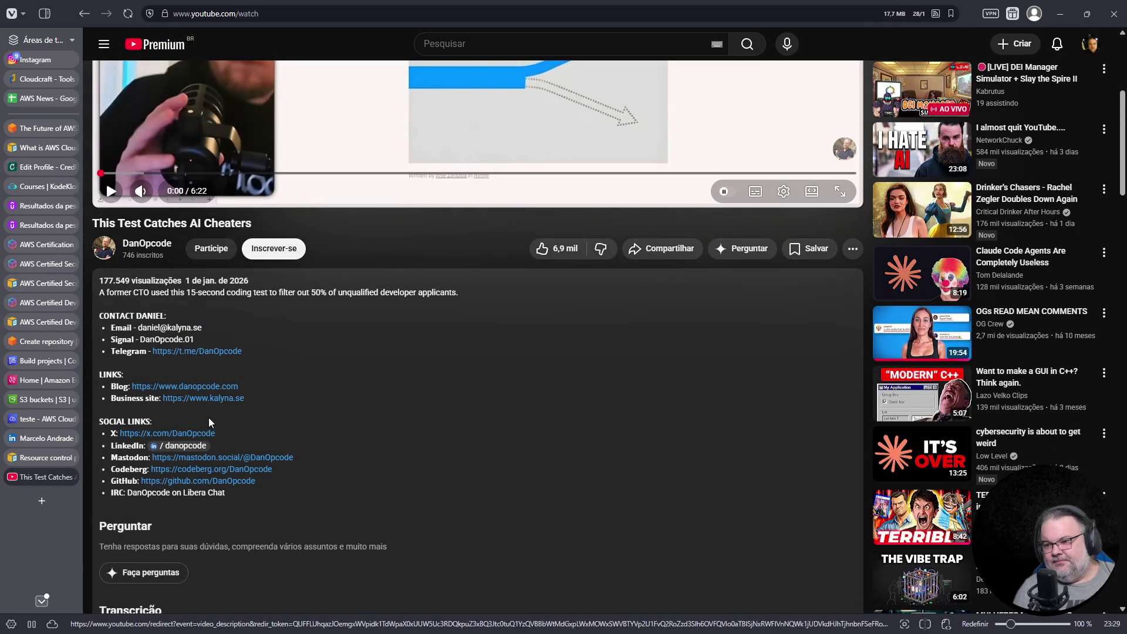
{"action": "scroll", "coordinate": [304, 397], "scroll_direction": "down", "scroll_amount": 2}
{"action": "scroll", "coordinate": [301, 399], "scroll_direction": "down", "scroll_amount": 1}
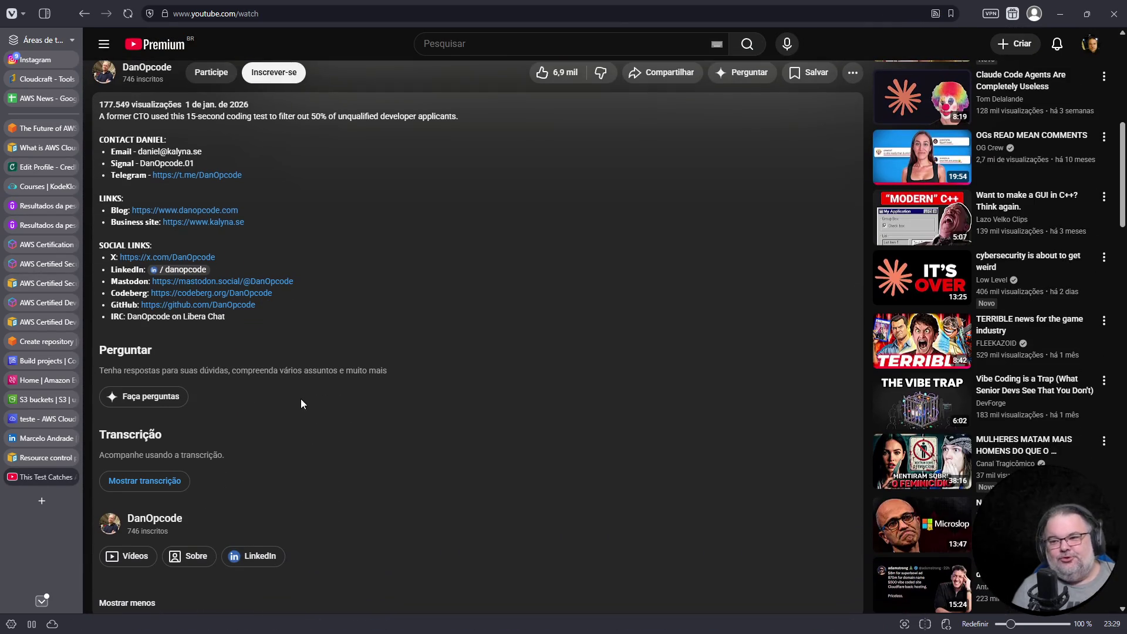
{"action": "scroll", "coordinate": [301, 399], "scroll_direction": "up", "scroll_amount": 8}
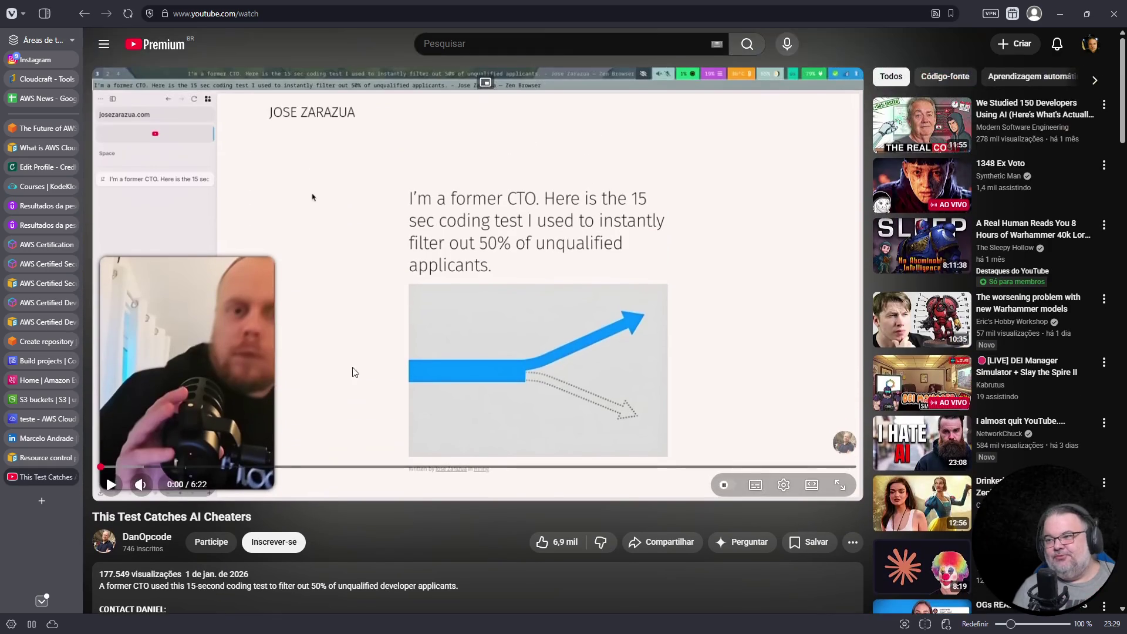
{"action": "left_click", "coordinate": [413, 10]}
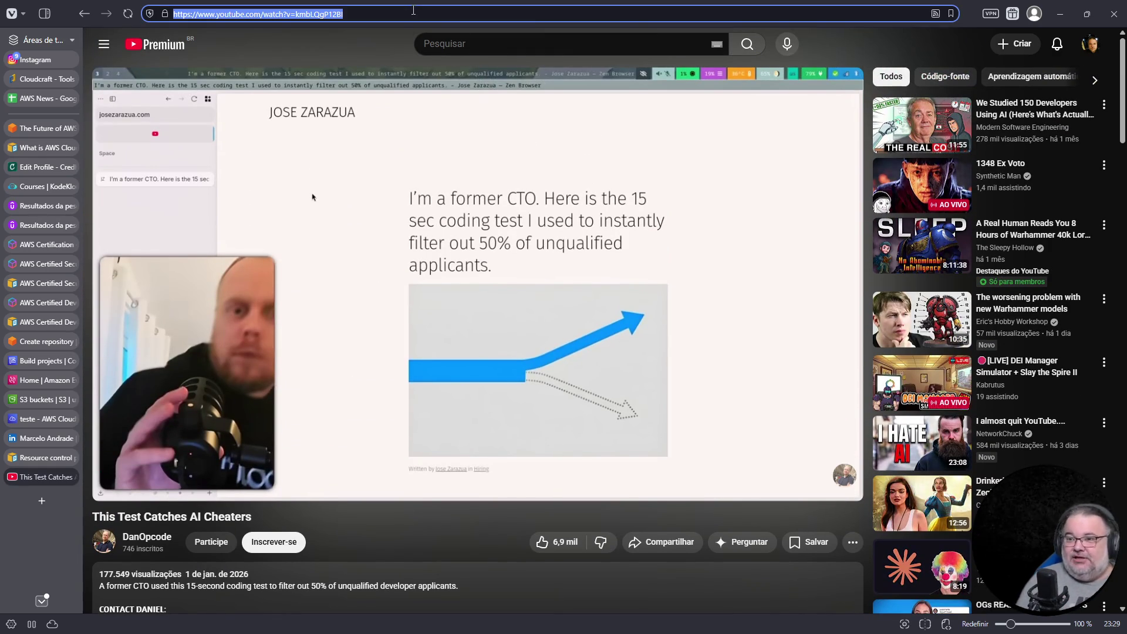
- Search the author via DuckDuckGo and open his blog from the top result
{"action": "type", "text": "duckduckgo"}
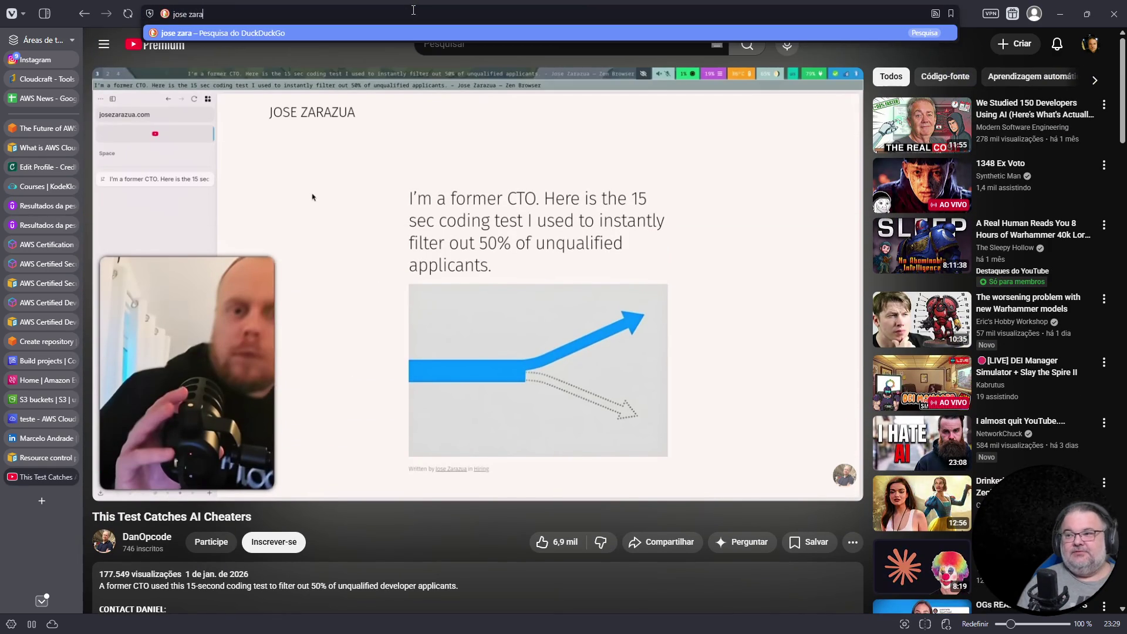
{"action": "key", "text": "Return"}
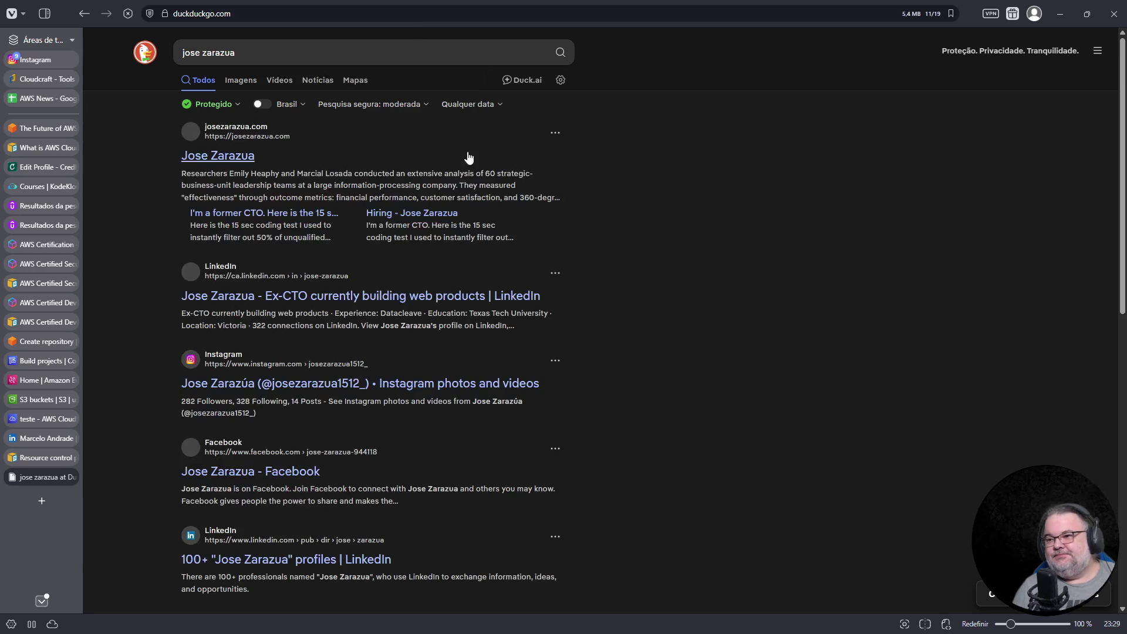
{"action": "left_click", "coordinate": [248, 155]}
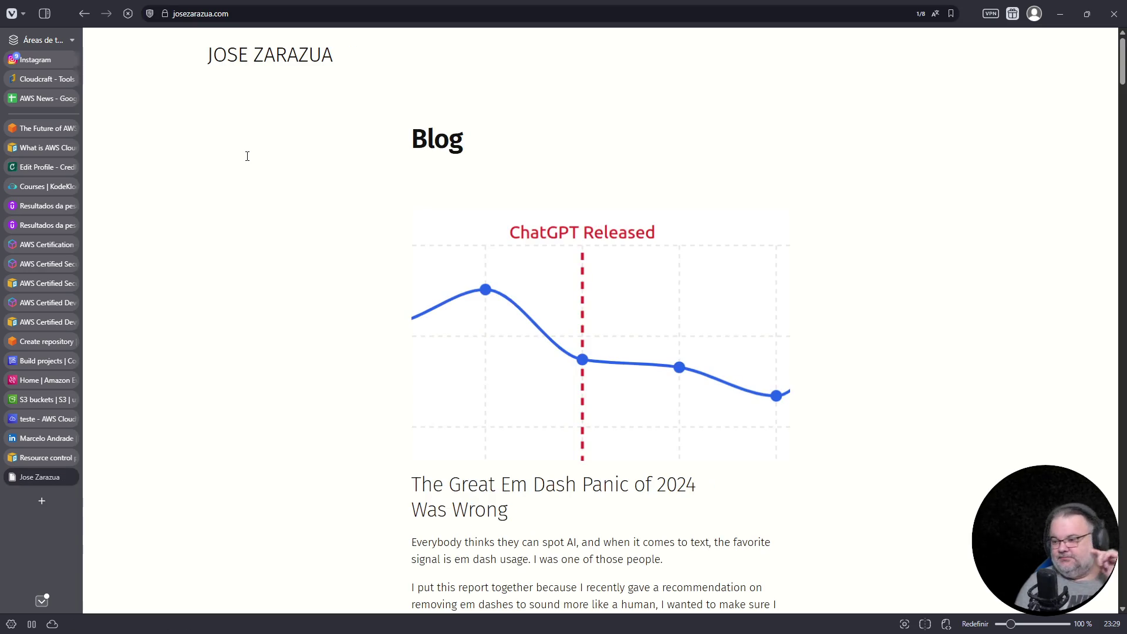
{"action": "scroll", "coordinate": [546, 239], "scroll_direction": "down", "scroll_amount": 20}
{"action": "scroll", "coordinate": [287, 236], "scroll_direction": "up", "scroll_amount": 20}
{"action": "left_click", "coordinate": [278, 61]}
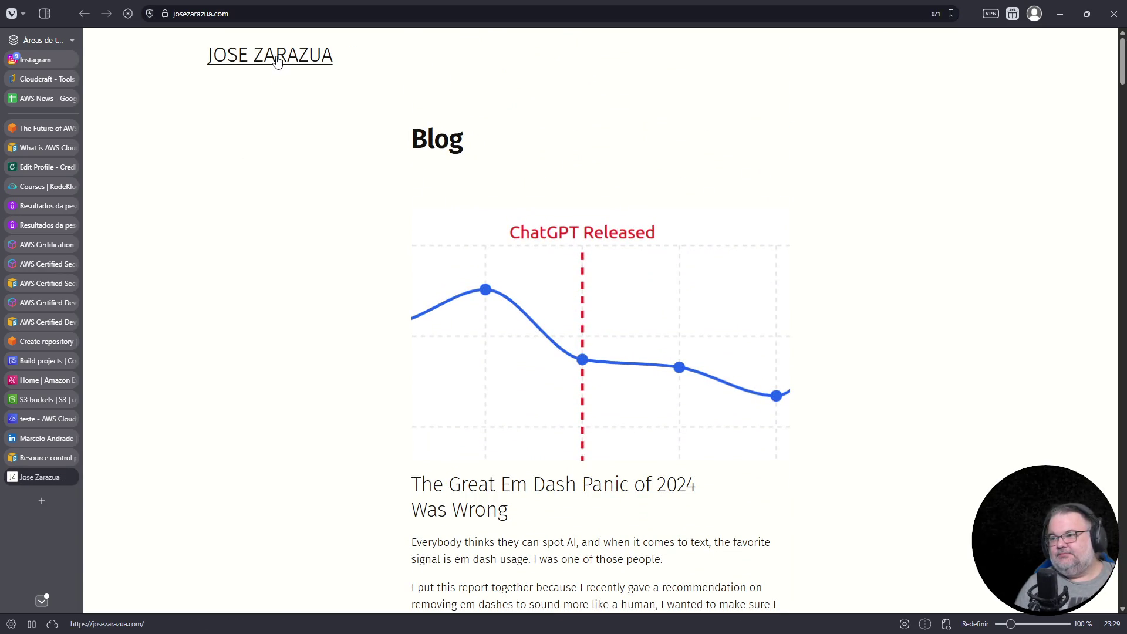
{"action": "scroll", "coordinate": [816, 325], "scroll_direction": "down", "scroll_amount": 20}
{"action": "scroll", "coordinate": [816, 331], "scroll_direction": "down", "scroll_amount": 10}
- Find the word 'cheater' on the blog page
{"action": "key", "text": "ctrl+f"}
{"action": "type", "text": "cheater"}
{"action": "scroll", "coordinate": [810, 352], "scroll_direction": "down", "scroll_amount": 20}
{"action": "scroll", "coordinate": [822, 393], "scroll_direction": "down", "scroll_amount": 20}
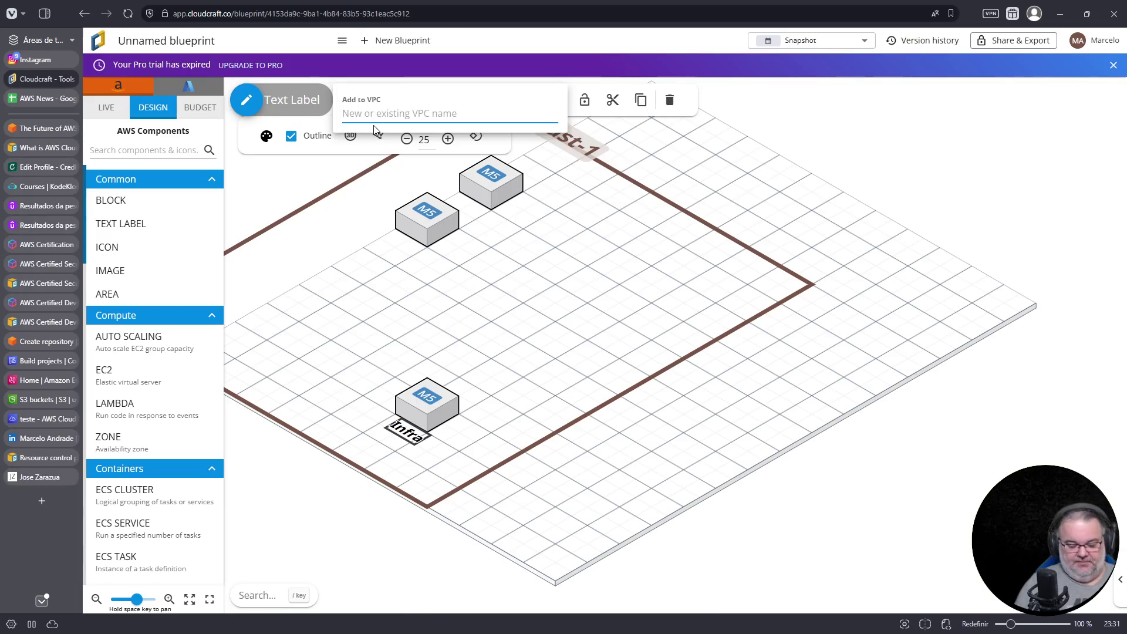
- Name the new Cloudcraft VPC around the Infra server 'VPC Interno'
{"action": "type", "text": "VPC Interno"}
{"action": "key", "text": "Return"}
{"action": "key", "text": "Escape"}
- Move the upper M5 server beside us-east-1 and wrap it in a new VPC named 'VPC acessvel'
{"action": "left_click_drag", "start_coordinate": [429, 239], "coordinate": [533, 335]}
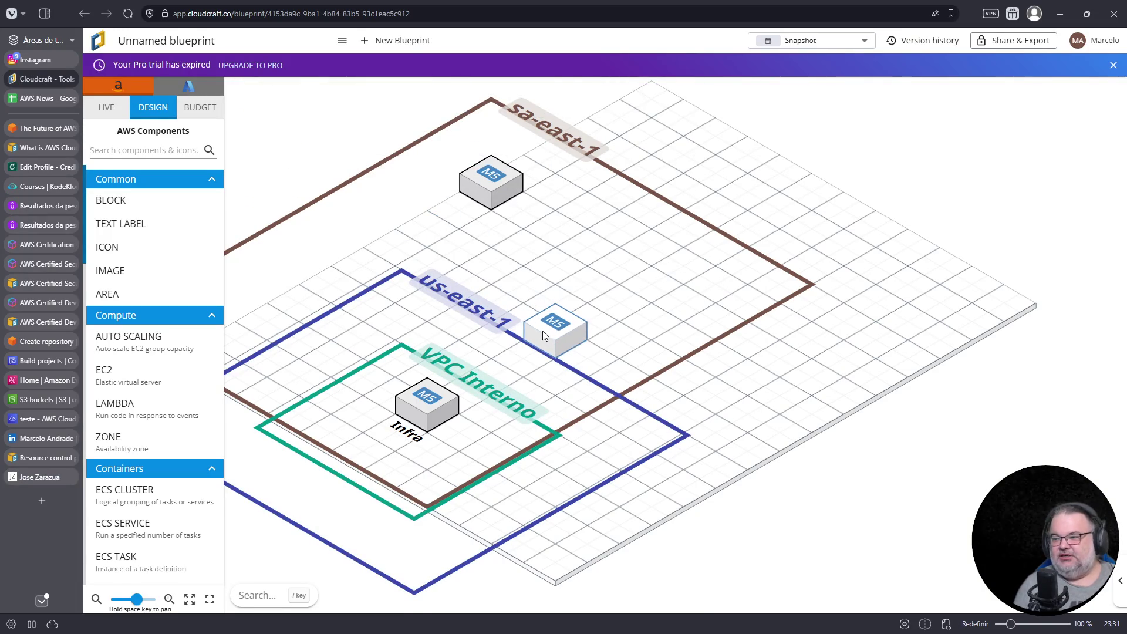
{"action": "left_click", "coordinate": [543, 330]}
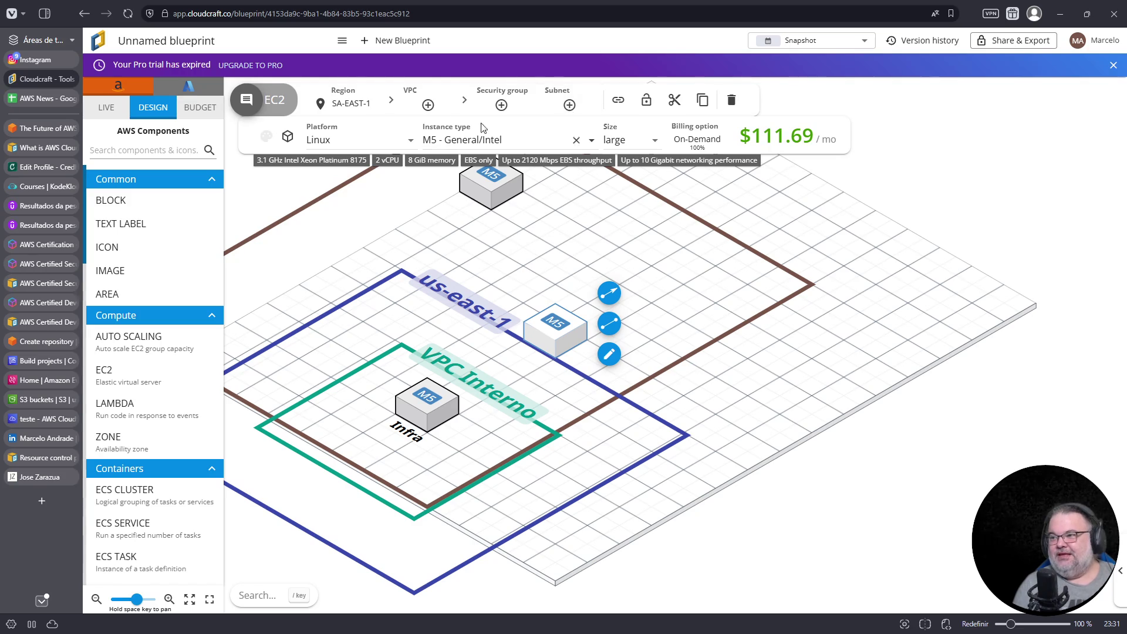
{"action": "left_click", "coordinate": [429, 105]}
{"action": "type", "text": "VPC acessvel"}
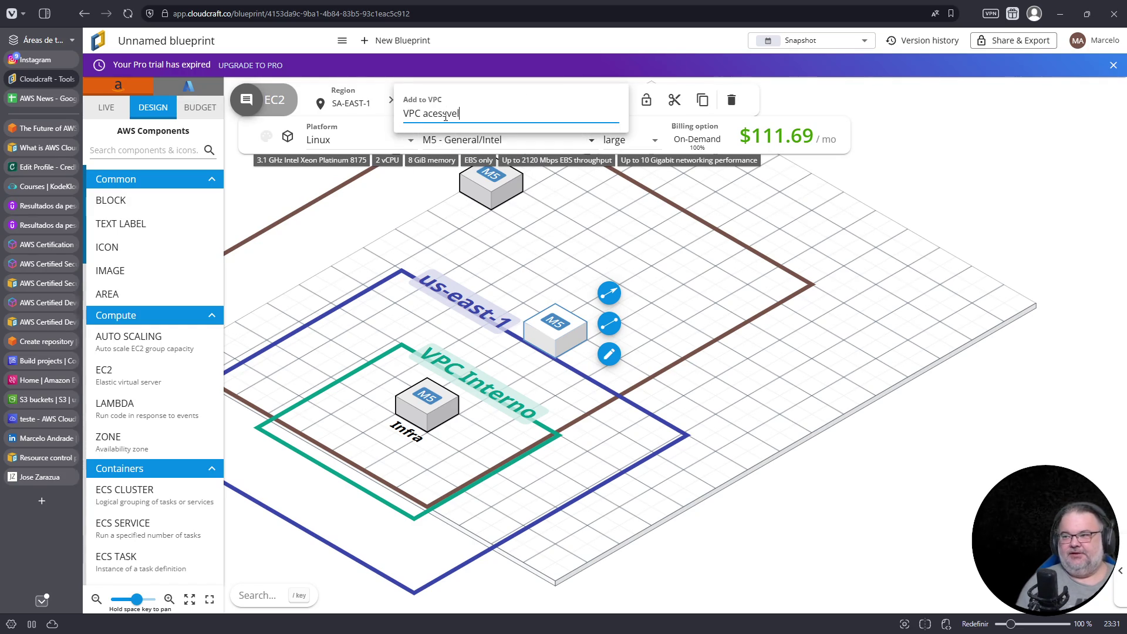
{"action": "key", "text": "Return"}
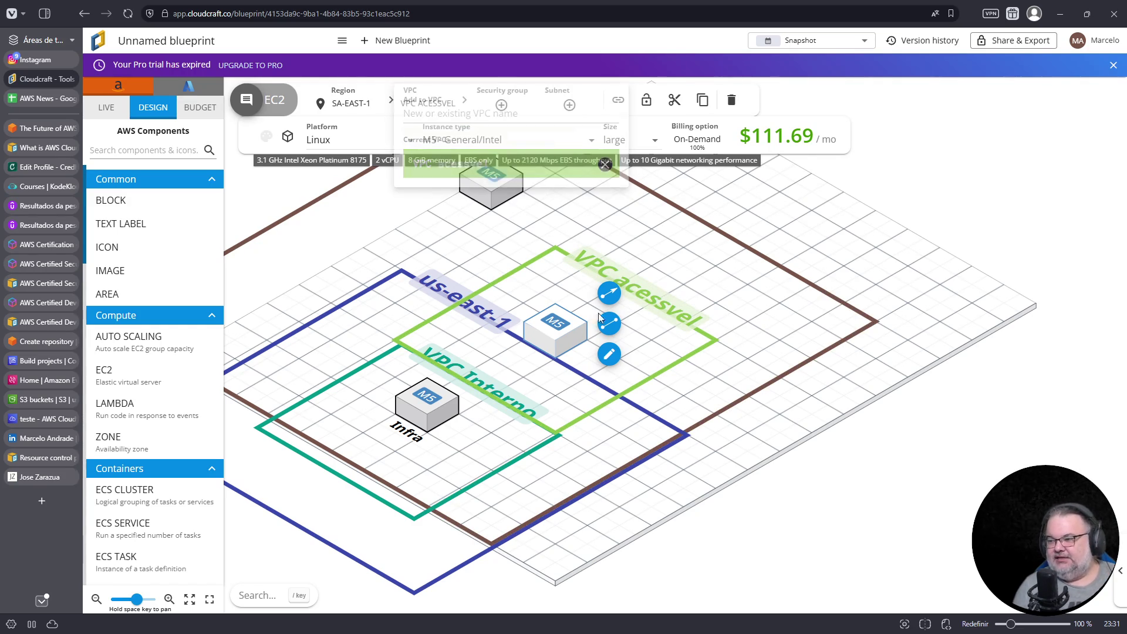
{"action": "left_click", "coordinate": [553, 333]}
{"action": "left_click_drag", "start_coordinate": [554, 334], "coordinate": [598, 297]}
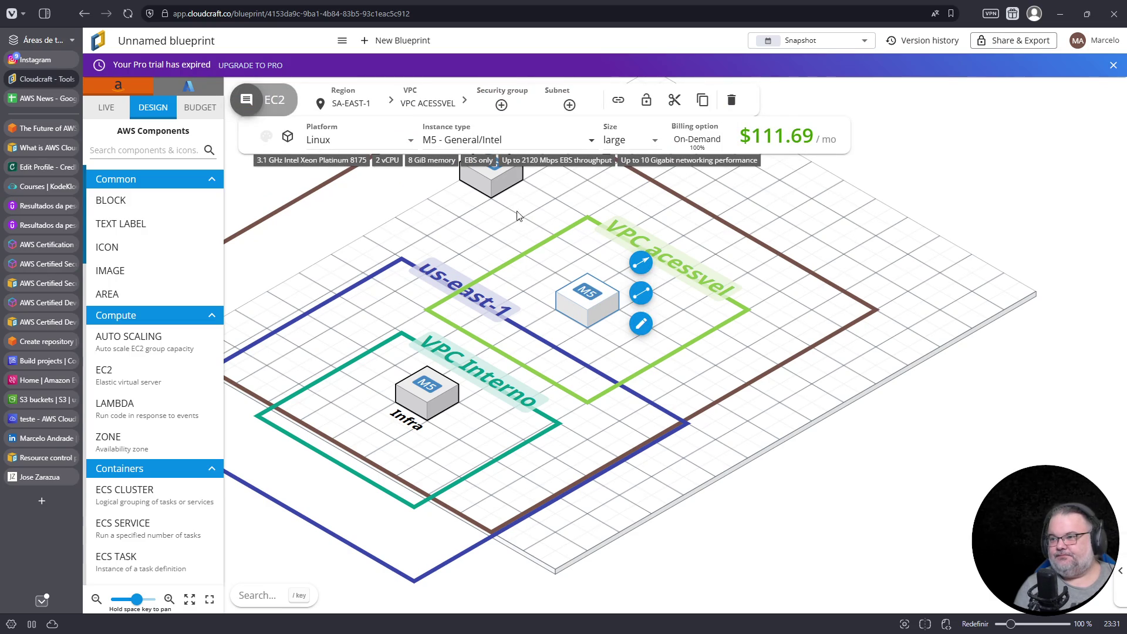
- Check which VPC each M5 instance, Infra and the VPC Interno area belong to
{"action": "left_click", "coordinate": [426, 409]}
{"action": "left_click", "coordinate": [596, 307]}
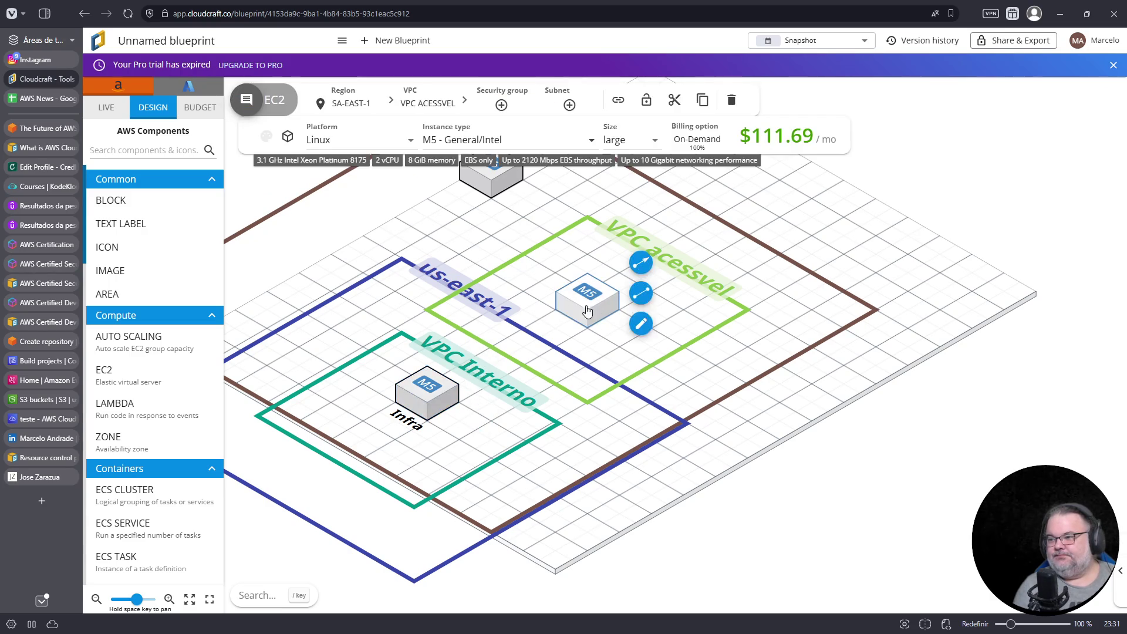
{"action": "left_click", "coordinate": [443, 288]}
{"action": "left_click", "coordinate": [433, 355]}
{"action": "left_click", "coordinate": [430, 409]}
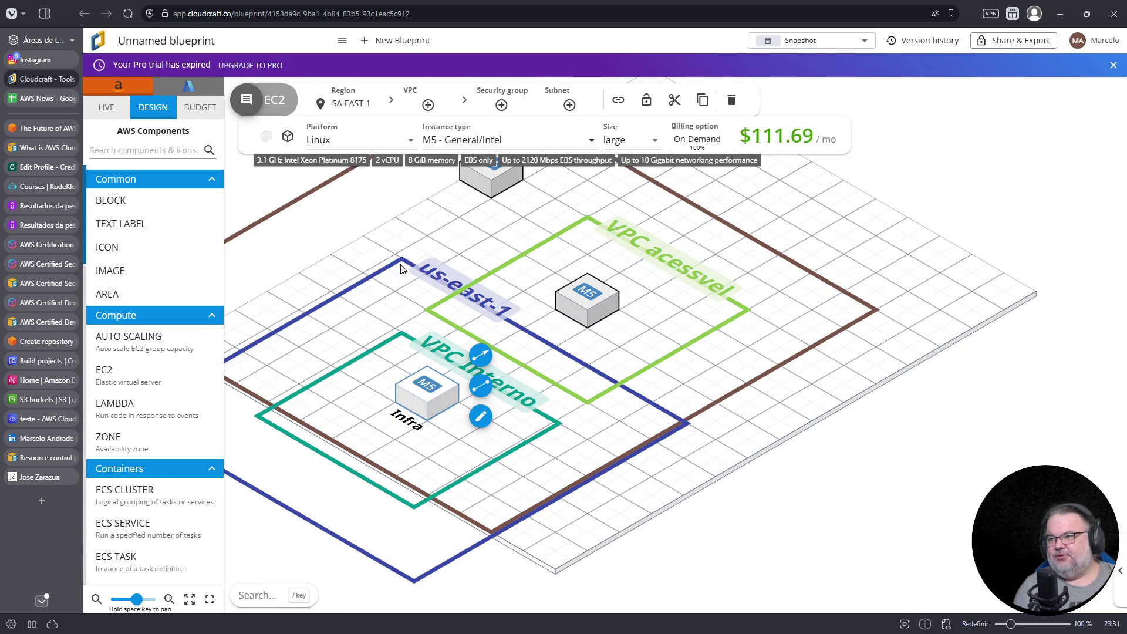
{"action": "left_click", "coordinate": [411, 447]}
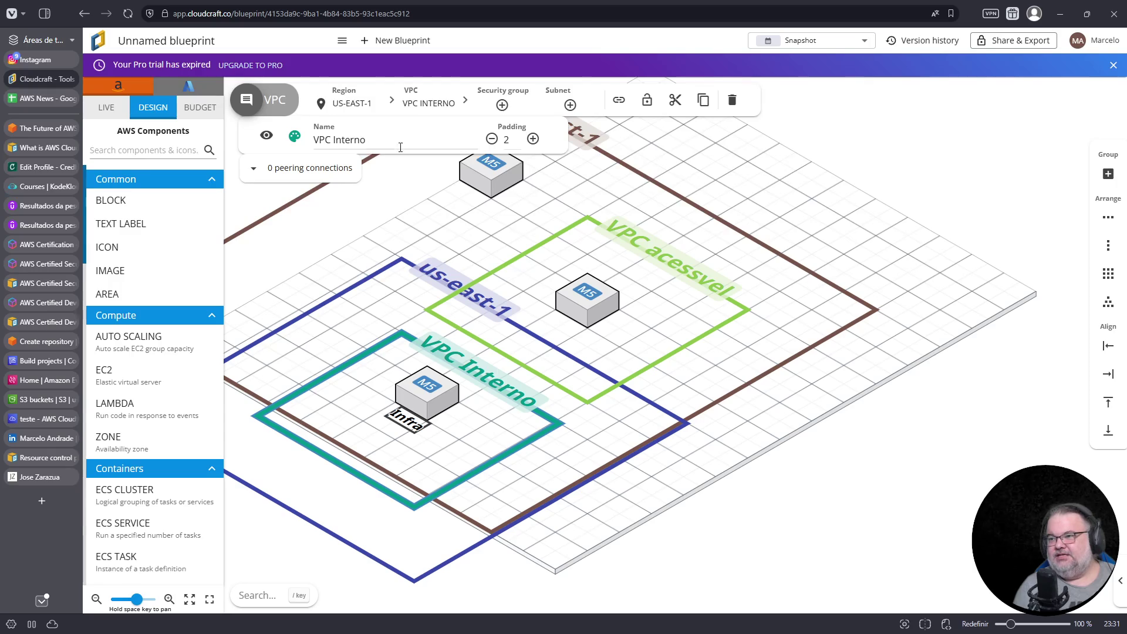
- Move the VPC acessvel instance to the US East (N. Virginia) region
{"action": "left_click", "coordinate": [577, 280]}
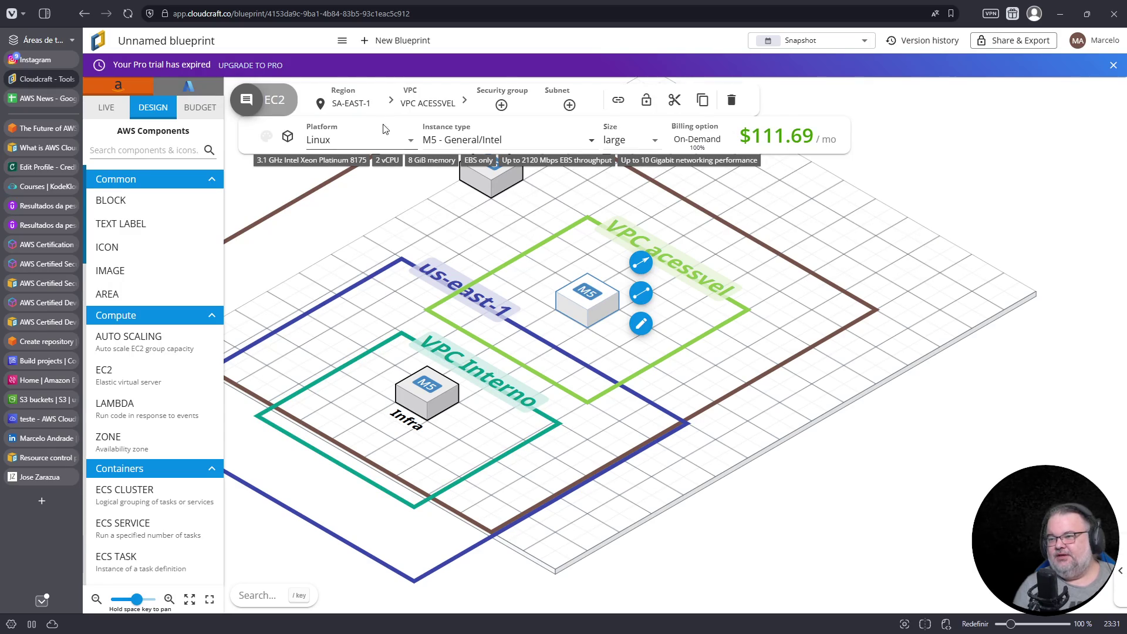
{"action": "left_click", "coordinate": [372, 106]}
{"action": "left_click", "coordinate": [350, 123]}
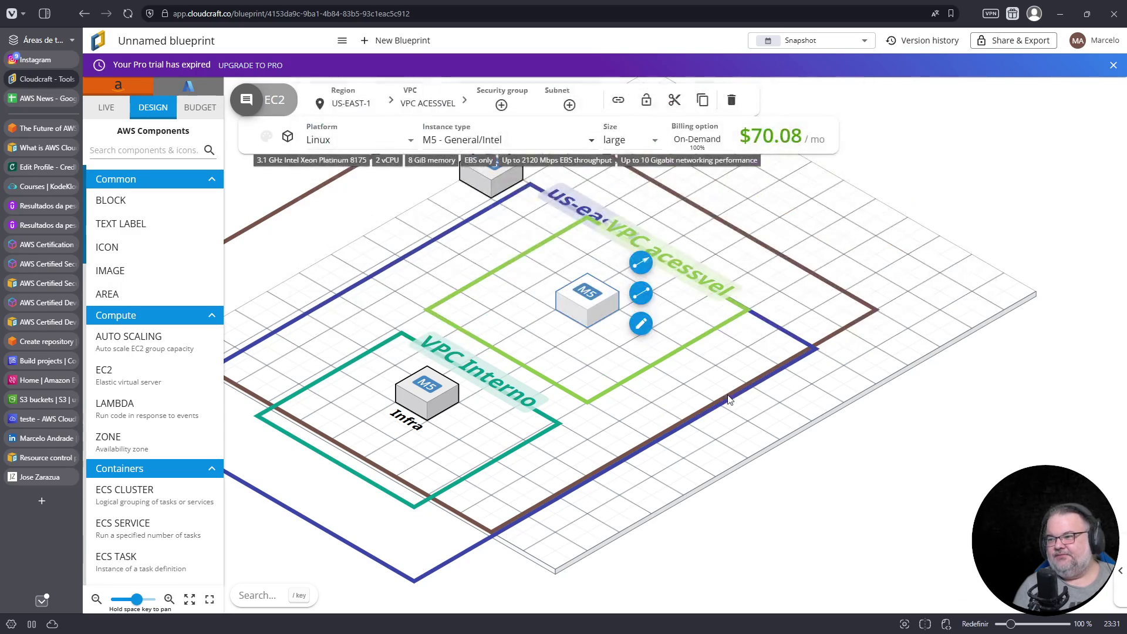
{"action": "left_click", "coordinate": [676, 343]}
{"action": "left_click_drag", "start_coordinate": [513, 179], "coordinate": [626, 185]}
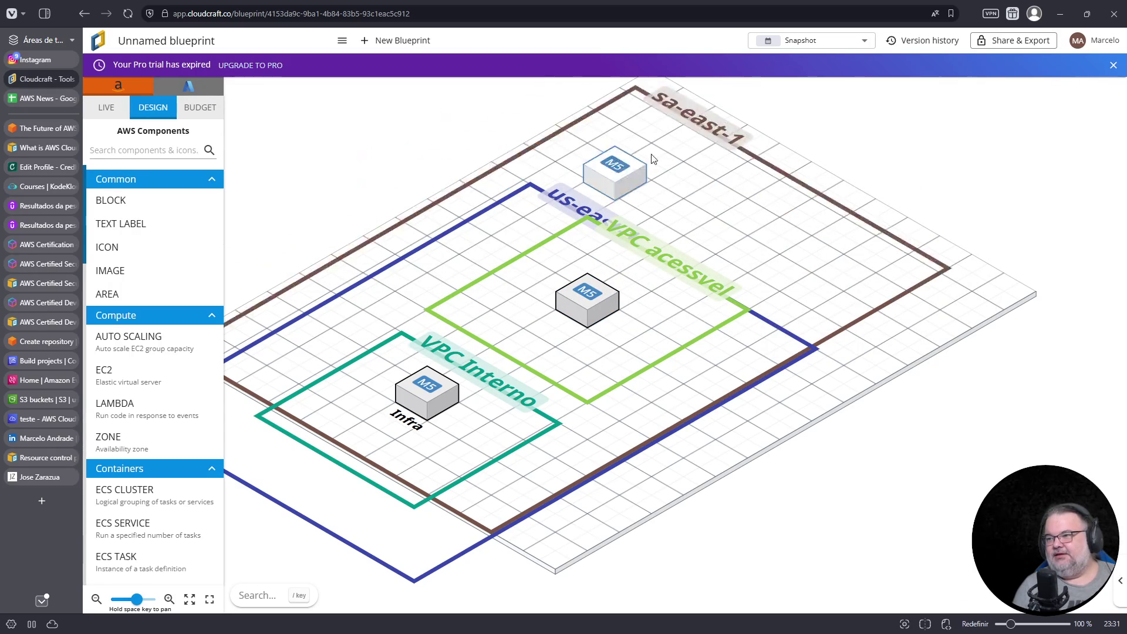
- Delete the standalone sa-east-1 EC2 and reposition the instances so the VPC areas resize
{"action": "key", "text": "Delete"}
{"action": "mouse_move", "coordinate": [589, 299]}
{"action": "left_mouse_down"}
{"action": "mouse_move", "coordinate": [580, 309]}
{"action": "mouse_move", "coordinate": [627, 275]}
{"action": "mouse_move", "coordinate": [626, 254]}
{"action": "left_mouse_up"}
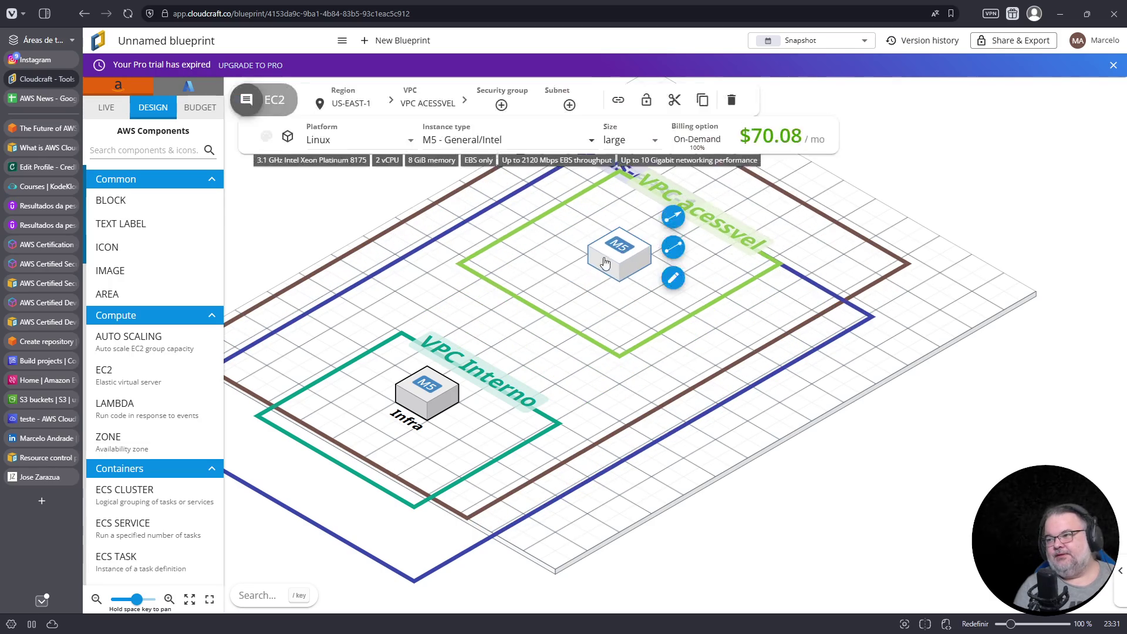
{"action": "mouse_move", "coordinate": [417, 400]}
{"action": "left_mouse_down"}
{"action": "mouse_move", "coordinate": [405, 379]}
{"action": "mouse_move", "coordinate": [414, 399]}
{"action": "mouse_move", "coordinate": [608, 482]}
{"action": "mouse_move", "coordinate": [601, 467]}
{"action": "mouse_move", "coordinate": [427, 362]}
{"action": "mouse_move", "coordinate": [411, 340]}
{"action": "mouse_move", "coordinate": [411, 351]}
{"action": "mouse_move", "coordinate": [401, 345]}
{"action": "left_mouse_up"}
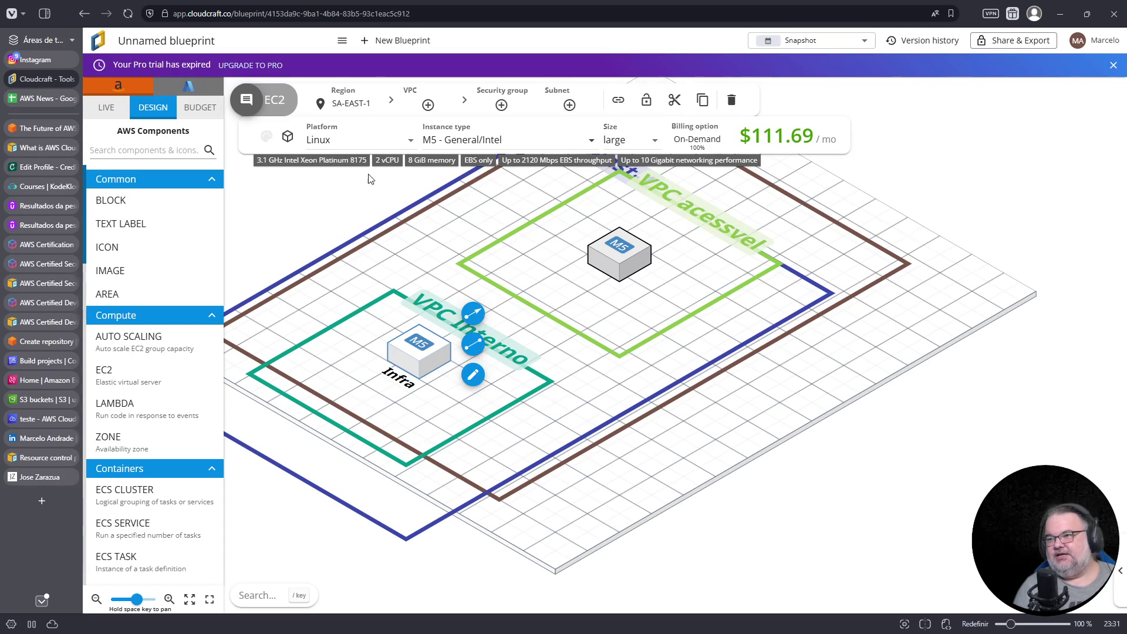
- Set VPC Interno and the VPC acessvel instance to the South America (Sao Paulo) region
{"action": "left_click", "coordinate": [422, 310]}
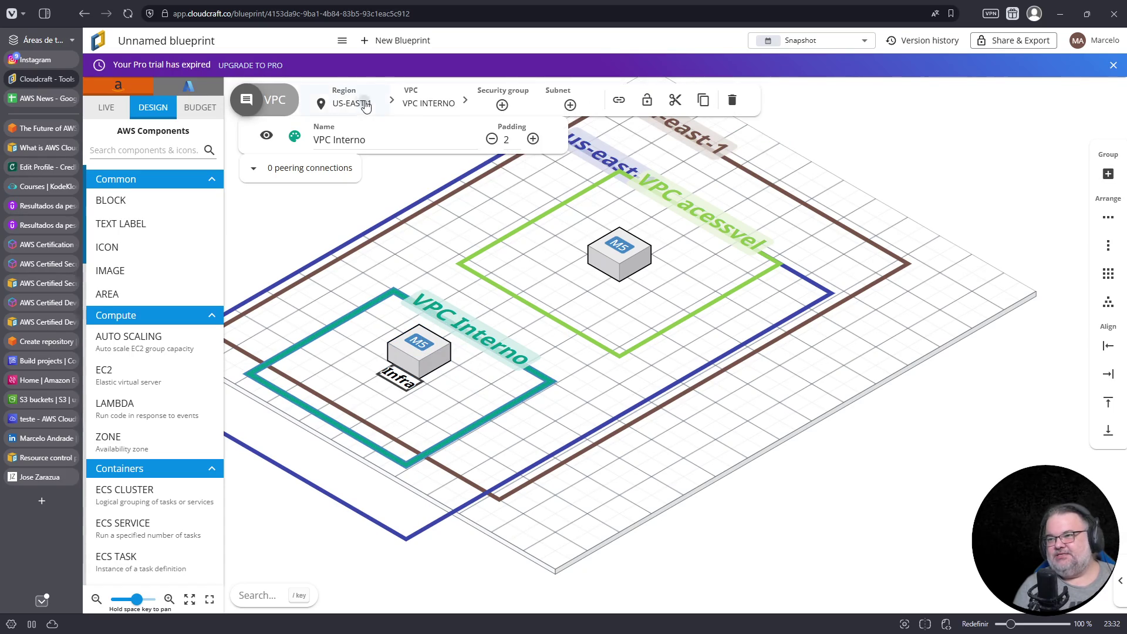
{"action": "left_click", "coordinate": [367, 107]}
{"action": "type", "text": "s"}
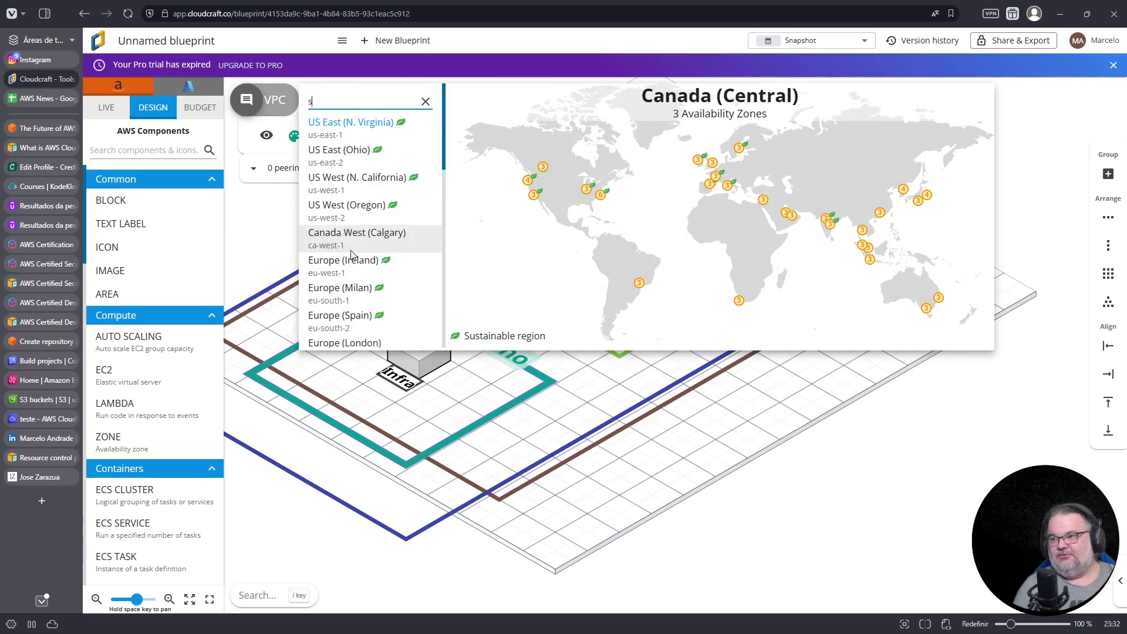
{"action": "type", "text": "a"}
{"action": "left_click", "coordinate": [346, 149]}
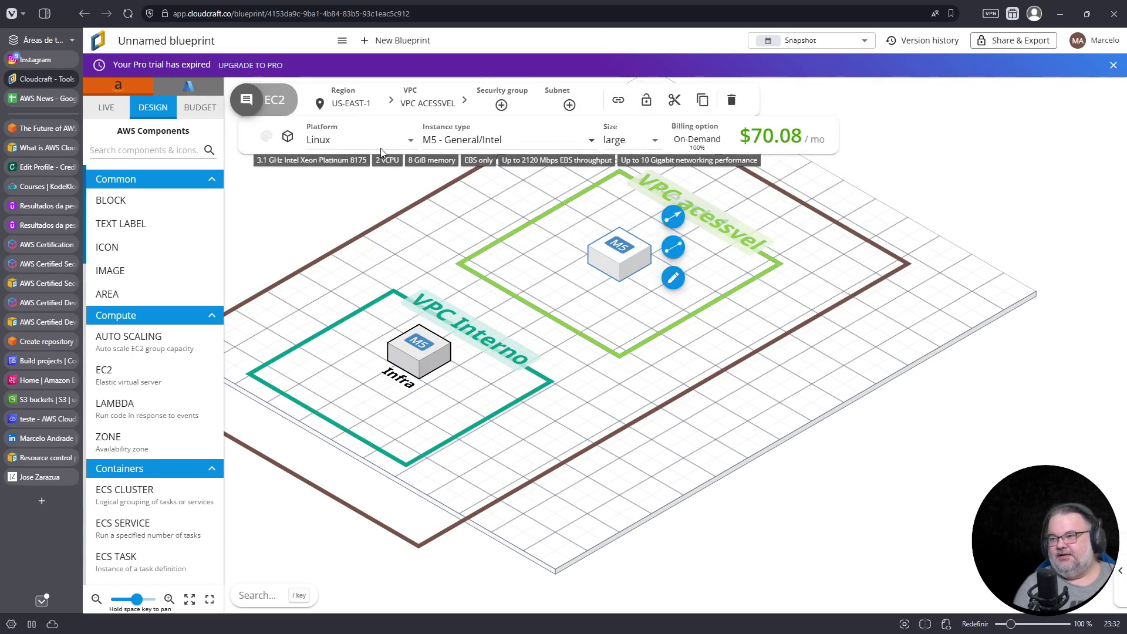
{"action": "left_click", "coordinate": [353, 101]}
{"action": "type", "text": "sa"}
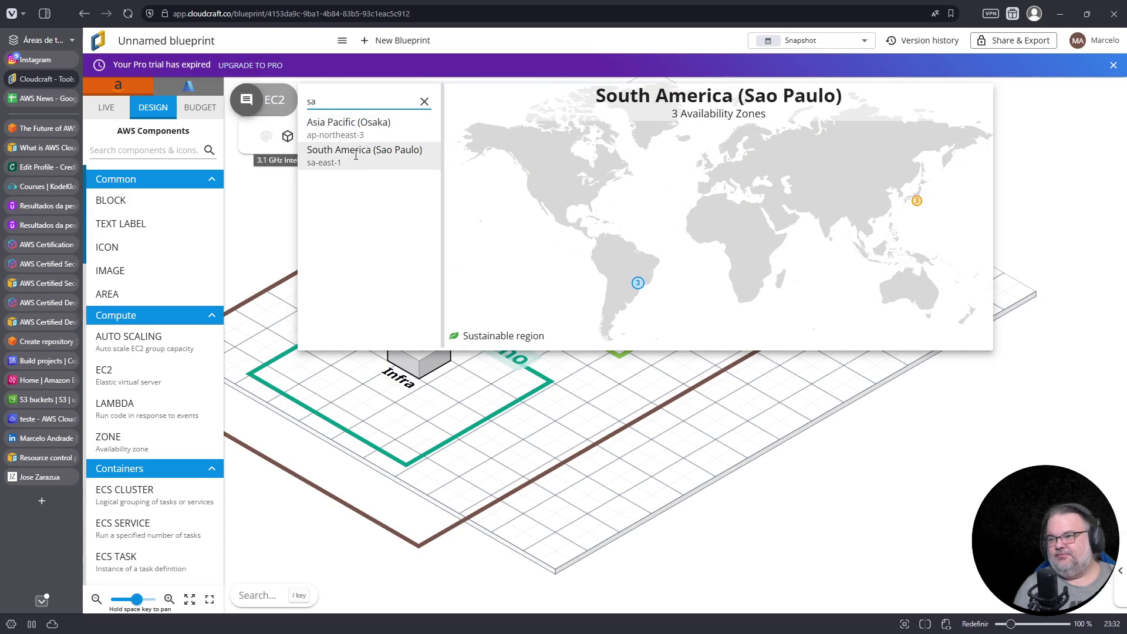
{"action": "left_click", "coordinate": [353, 151]}
{"action": "left_click", "coordinate": [688, 360]}
- Rearrange Infra with VPC Interno and the VPC acessvel instance within sa-east-1
{"action": "mouse_move", "coordinate": [610, 253]}
{"action": "left_mouse_down"}
{"action": "mouse_move", "coordinate": [552, 215]}
{"action": "mouse_move", "coordinate": [555, 204]}
{"action": "mouse_move", "coordinate": [539, 219]}
{"action": "left_mouse_up"}
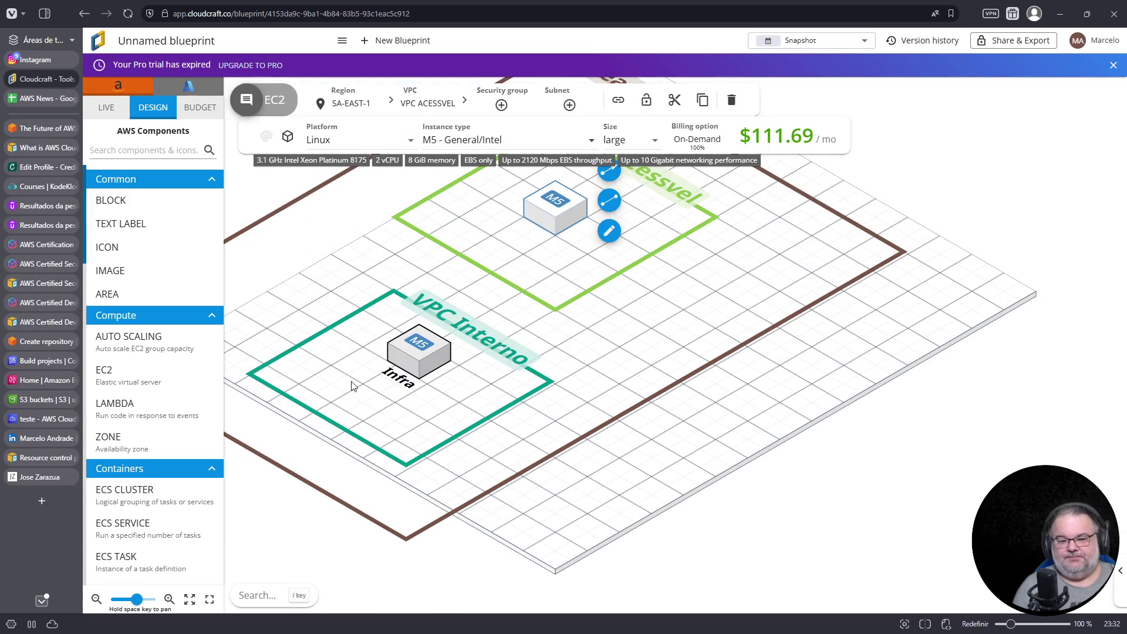
{"action": "left_click_drag", "start_coordinate": [425, 348], "coordinate": [368, 314]}
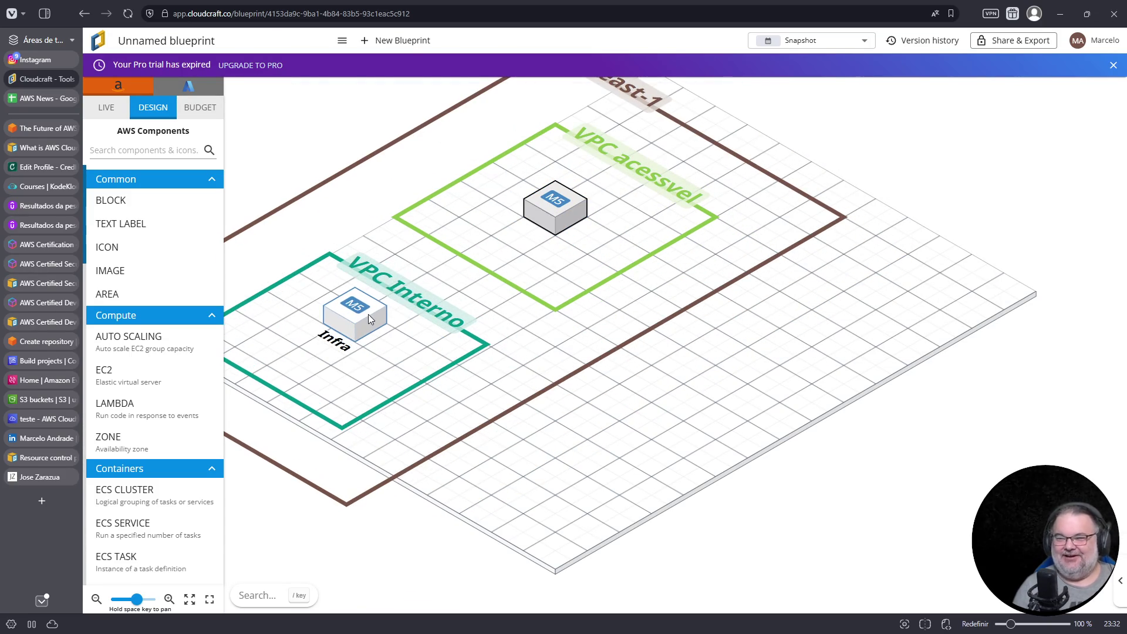
{"action": "left_click", "coordinate": [369, 314]}
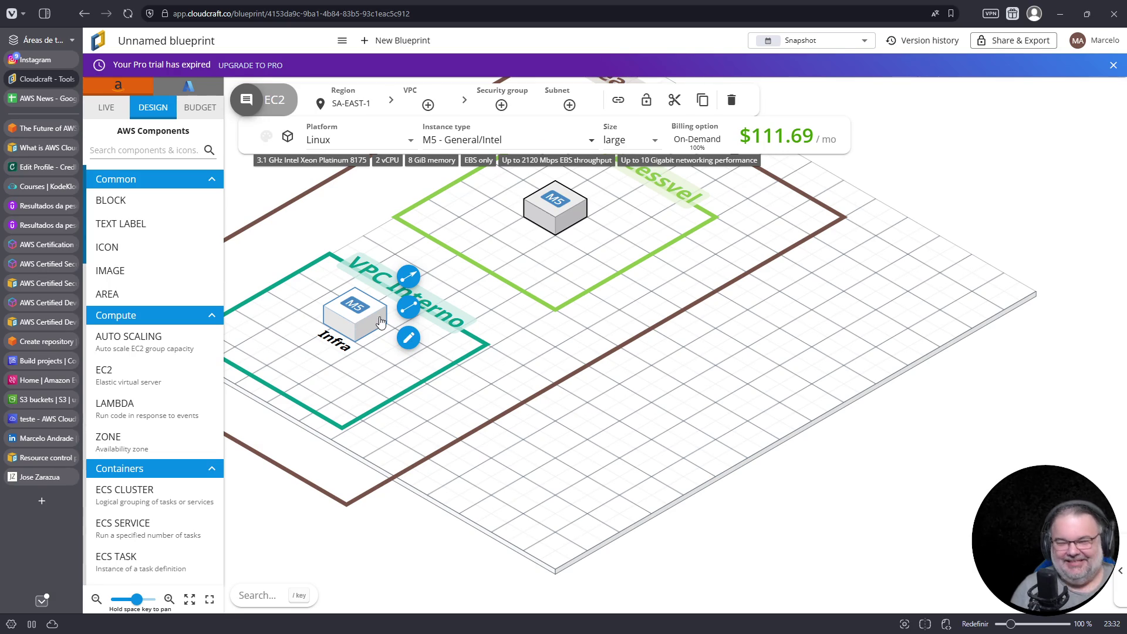
{"action": "left_click_drag", "start_coordinate": [379, 326], "coordinate": [342, 325]}
{"action": "left_click_drag", "start_coordinate": [555, 219], "coordinate": [519, 231]}
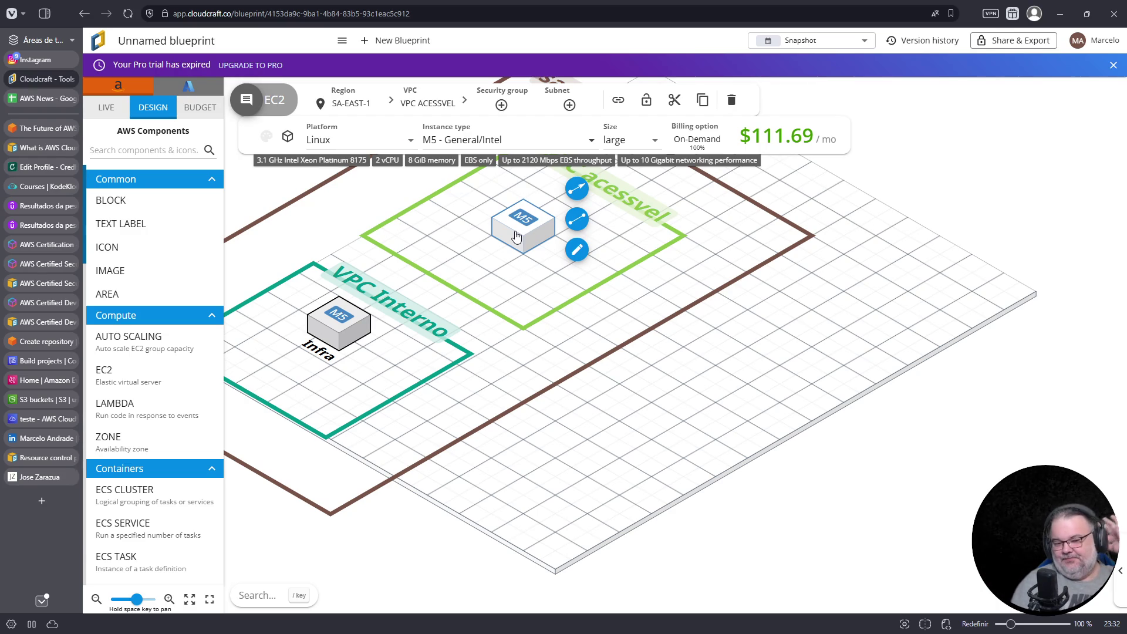
{"action": "mouse_move", "coordinate": [347, 370]}
{"action": "left_mouse_down"}
{"action": "mouse_move", "coordinate": [338, 388]}
{"action": "mouse_move", "coordinate": [349, 333]}
{"action": "left_mouse_up"}
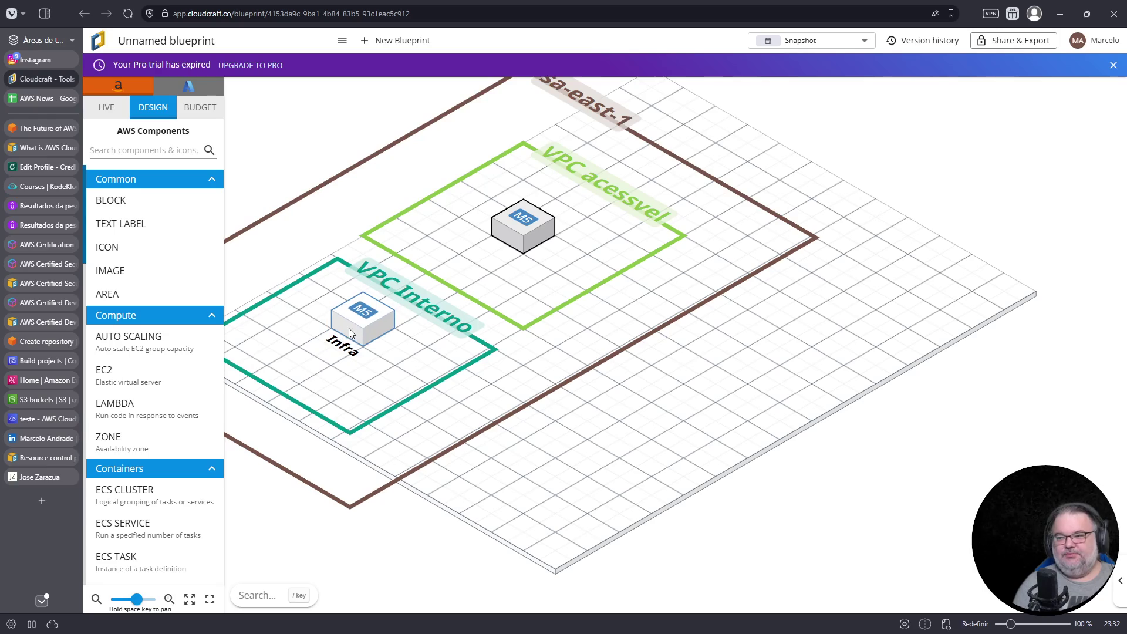
{"action": "left_click", "coordinate": [532, 235]}
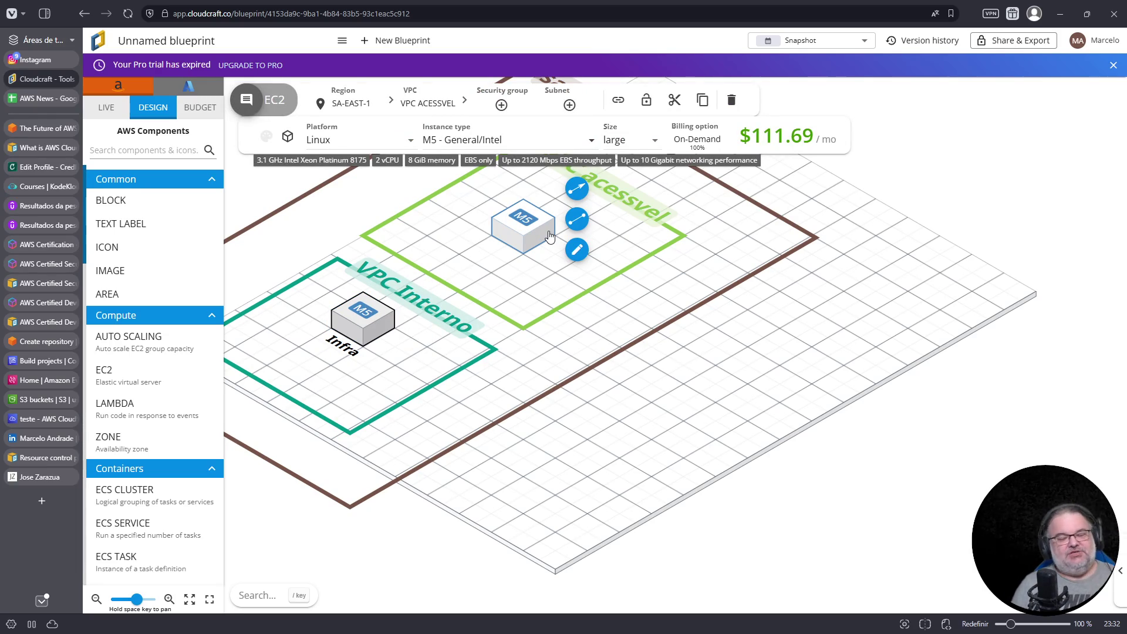
- Duplicate the VPC acessvel instance outside both VPCs and label it 'Monitoracao'
{"action": "left_click", "coordinate": [530, 234]}
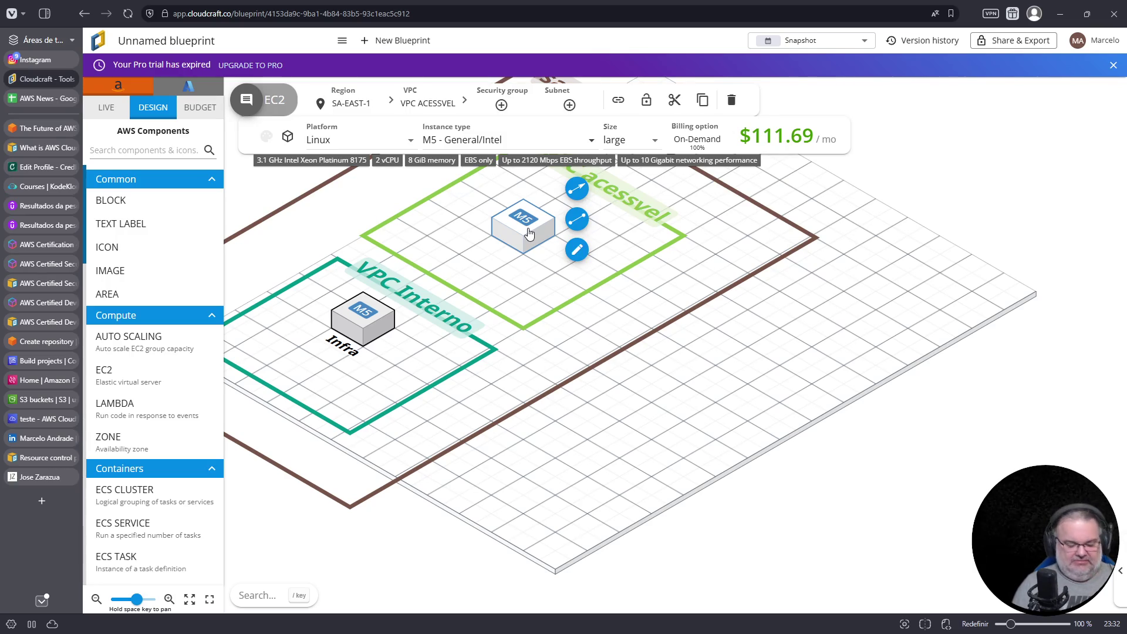
{"action": "key", "text": "ctrl+c"}
{"action": "key", "text": "ctrl+v"}
{"action": "mouse_move", "coordinate": [591, 265]}
{"action": "left_mouse_down"}
{"action": "mouse_move", "coordinate": [693, 356]}
{"action": "mouse_move", "coordinate": [728, 350]}
{"action": "mouse_move", "coordinate": [752, 363]}
{"action": "left_mouse_up"}
{"action": "left_click", "coordinate": [801, 378]}
{"action": "type", "text": "EC"}
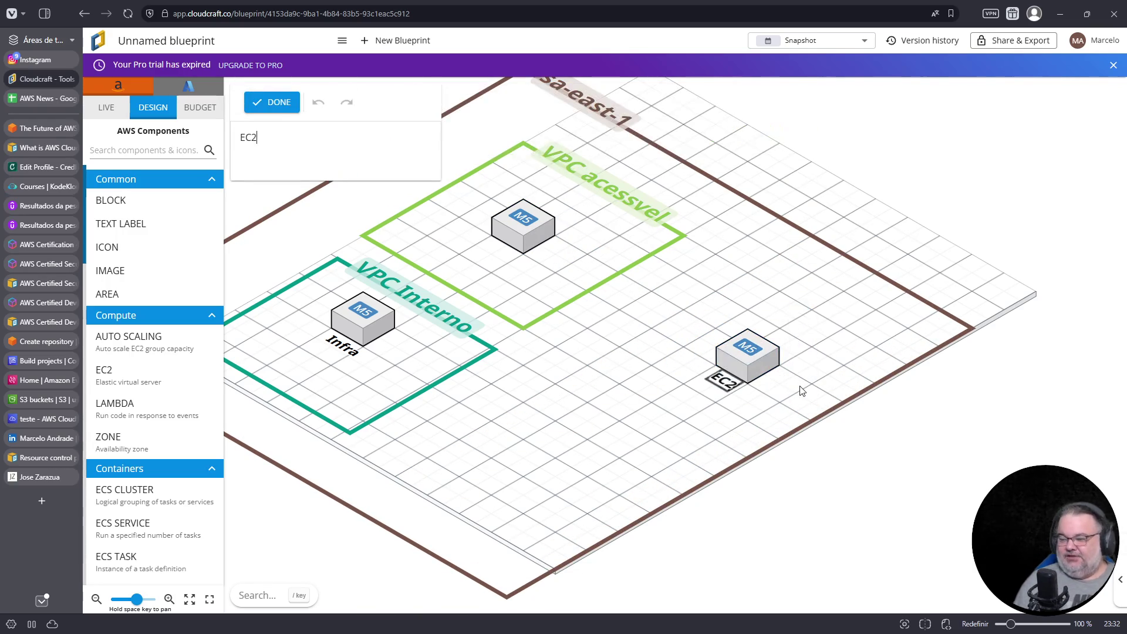
{"action": "key", "text": "BackSpace"}
{"action": "key", "text": "BackSpace"}
{"action": "type", "text": "Monitoracao"}
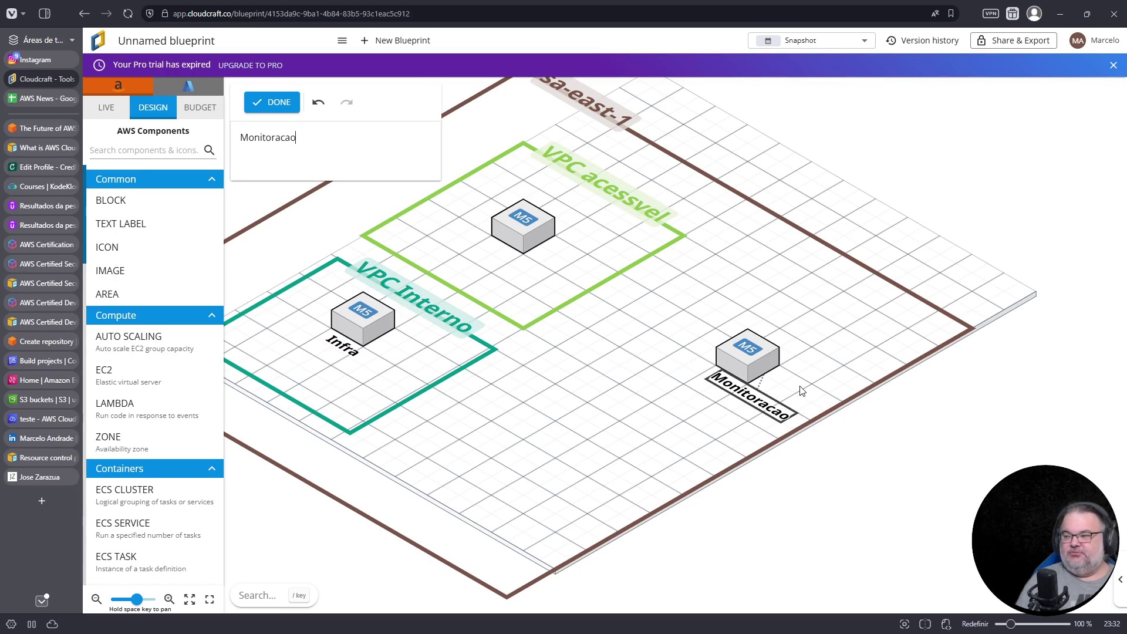
{"action": "left_click", "coordinate": [775, 350]}
- Draw arrows from Monitoracao to the VPC acessvel instance and to Infra
{"action": "mouse_move", "coordinate": [785, 322]}
{"action": "left_mouse_down"}
{"action": "mouse_move", "coordinate": [673, 270]}
{"action": "mouse_move", "coordinate": [545, 247]}
{"action": "left_mouse_up"}
{"action": "left_click", "coordinate": [747, 355]}
{"action": "mouse_move", "coordinate": [800, 317]}
{"action": "left_mouse_down"}
{"action": "mouse_move", "coordinate": [412, 342]}
{"action": "mouse_move", "coordinate": [364, 322]}
{"action": "left_mouse_up"}
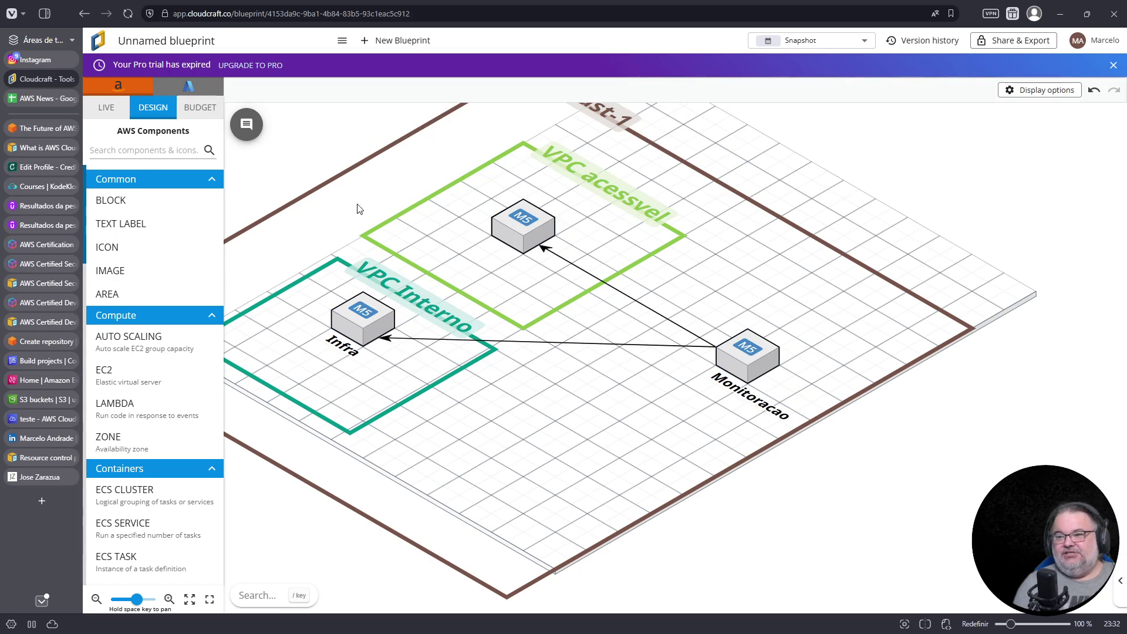
{"action": "left_click", "coordinate": [197, 149]}
- Place an Internet Gateway on the Monitoracao link, then paste a second one and delete it
{"action": "type", "text": "gateway"}
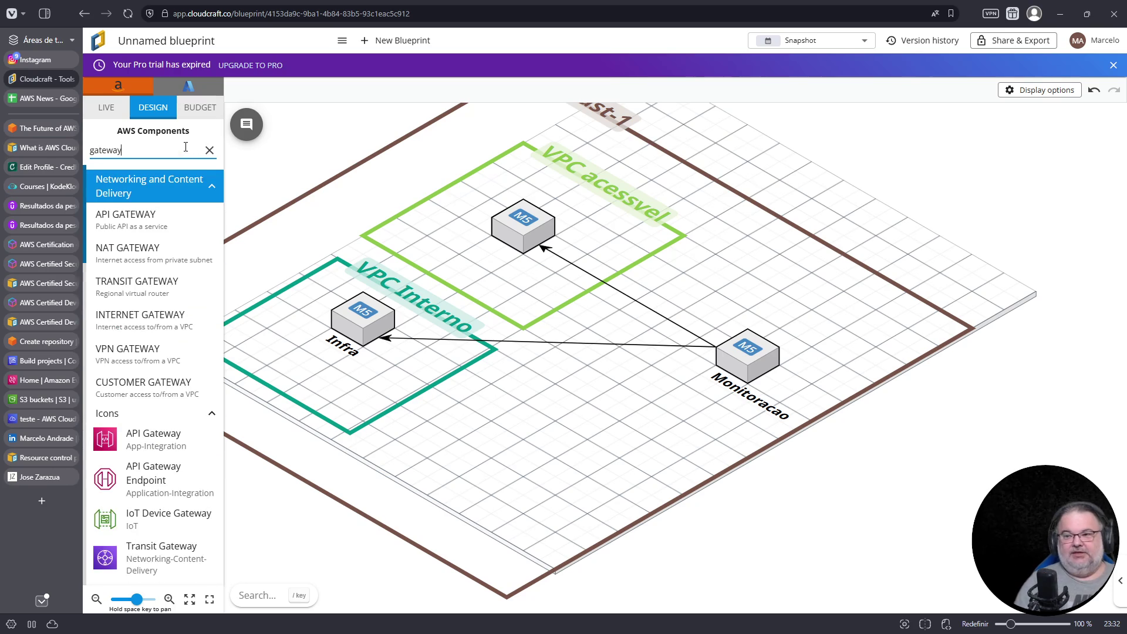
{"action": "mouse_move", "coordinate": [173, 311]}
{"action": "left_mouse_down"}
{"action": "mouse_move", "coordinate": [313, 344]}
{"action": "mouse_move", "coordinate": [312, 288]}
{"action": "mouse_move", "coordinate": [614, 285]}
{"action": "mouse_move", "coordinate": [607, 274]}
{"action": "left_mouse_up"}
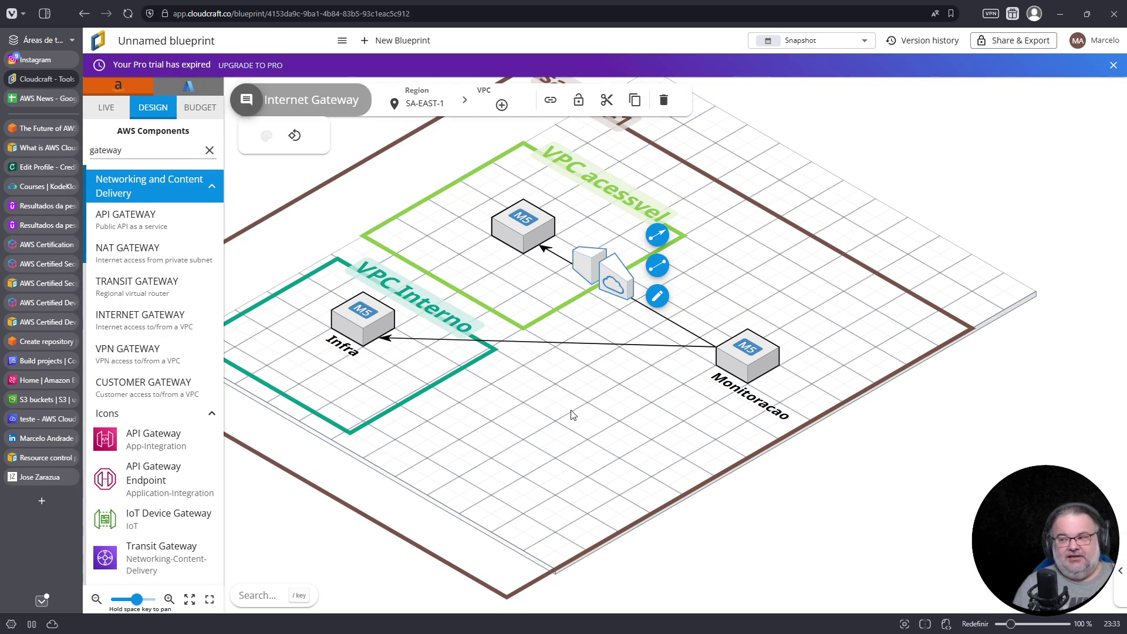
{"action": "left_click", "coordinate": [363, 294]}
{"action": "left_click", "coordinate": [613, 286]}
{"action": "key", "text": "ctrl+c"}
{"action": "key", "text": "ctrl+v"}
{"action": "left_click", "coordinate": [614, 286]}
{"action": "left_click", "coordinate": [564, 314]}
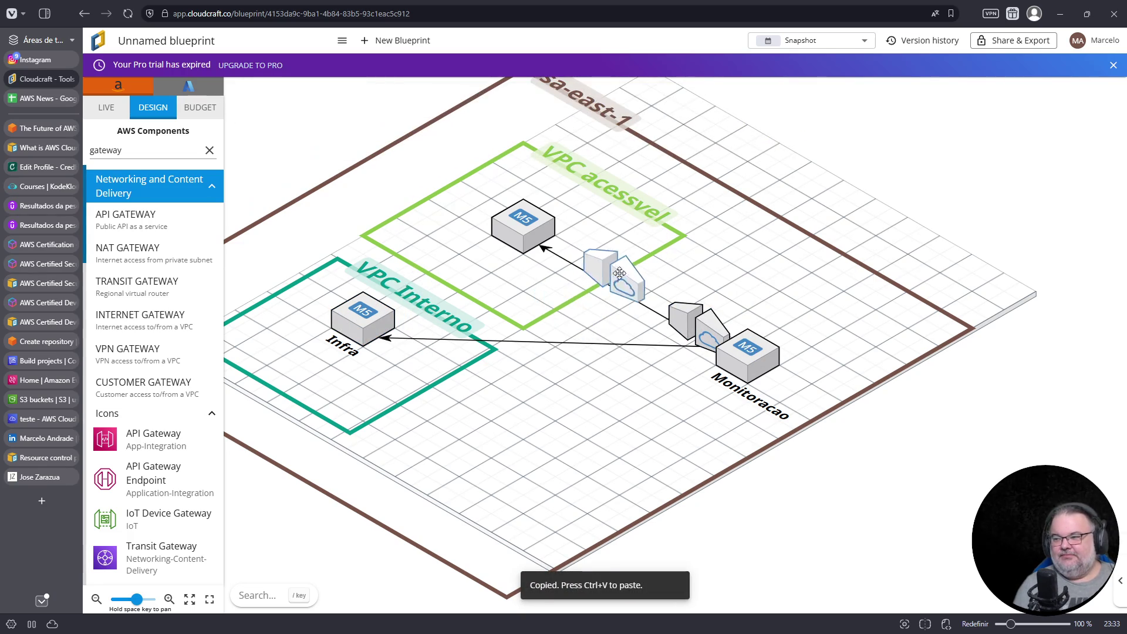
{"action": "left_click", "coordinate": [671, 321]}
{"action": "mouse_move", "coordinate": [671, 322]}
{"action": "left_mouse_down"}
{"action": "mouse_move", "coordinate": [442, 359]}
{"action": "mouse_move", "coordinate": [425, 382]}
{"action": "left_mouse_up"}
{"action": "key", "text": "Delete"}
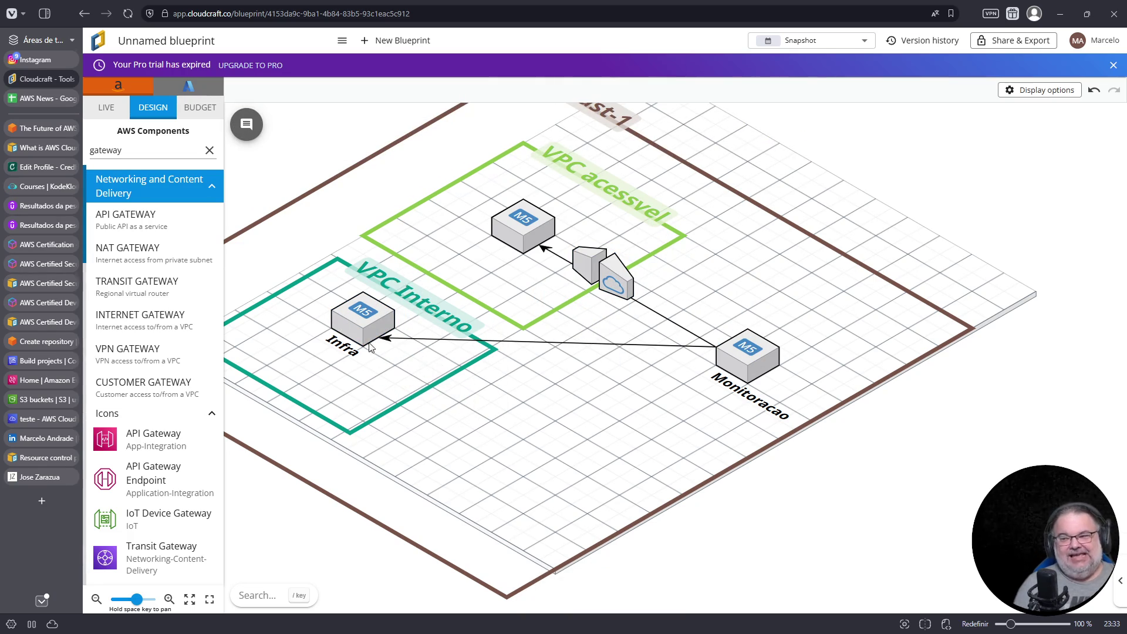
- Copy the Infra instance and place the copy below VPC Interno
{"action": "left_click", "coordinate": [371, 351]}
{"action": "key", "text": "ctrl+c"}
{"action": "key", "text": "ctrl+v"}
{"action": "key", "text": "ctrl+z"}
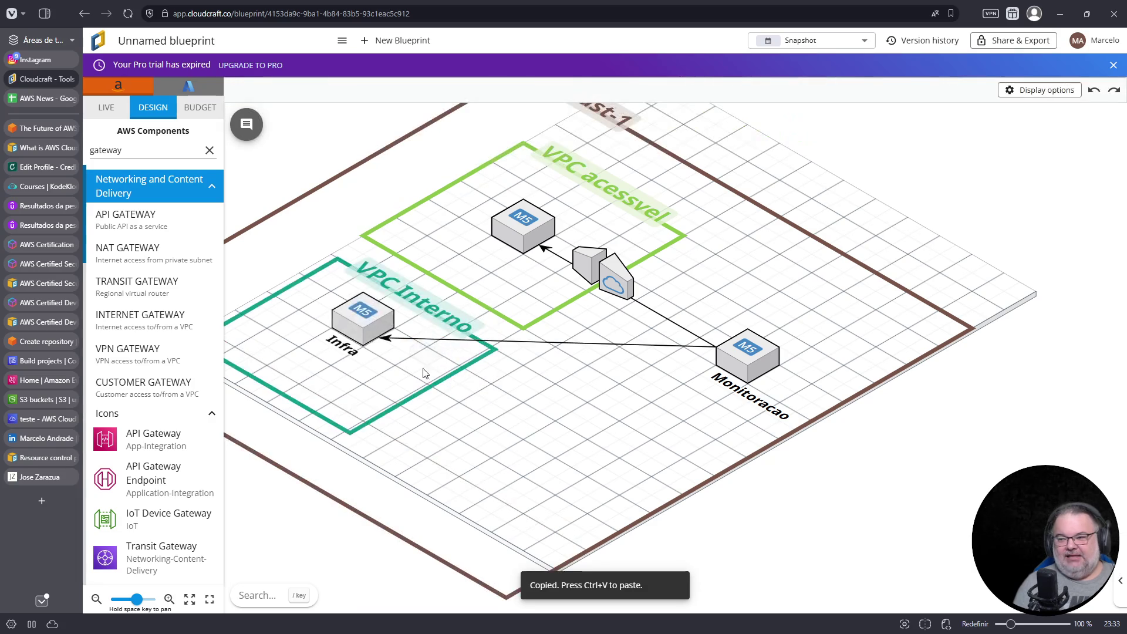
{"action": "key", "text": "ctrl+v"}
{"action": "mouse_move", "coordinate": [431, 377]}
{"action": "left_mouse_down"}
{"action": "mouse_move", "coordinate": [352, 469]}
{"action": "mouse_move", "coordinate": [323, 472]}
{"action": "left_mouse_up"}
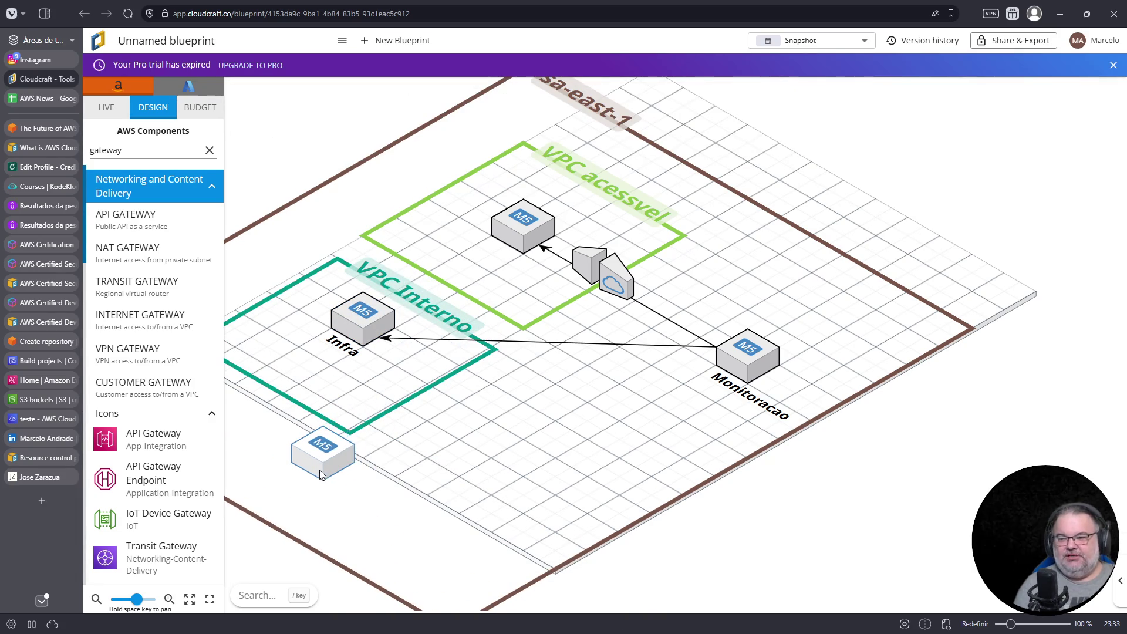
- Label the copied instance below VPC Interno 'Bastion'
{"action": "left_click", "coordinate": [379, 484]}
{"action": "left_click", "coordinate": [326, 469]}
{"action": "double_click", "coordinate": [326, 470]}
{"action": "type", "text": "EC2"}
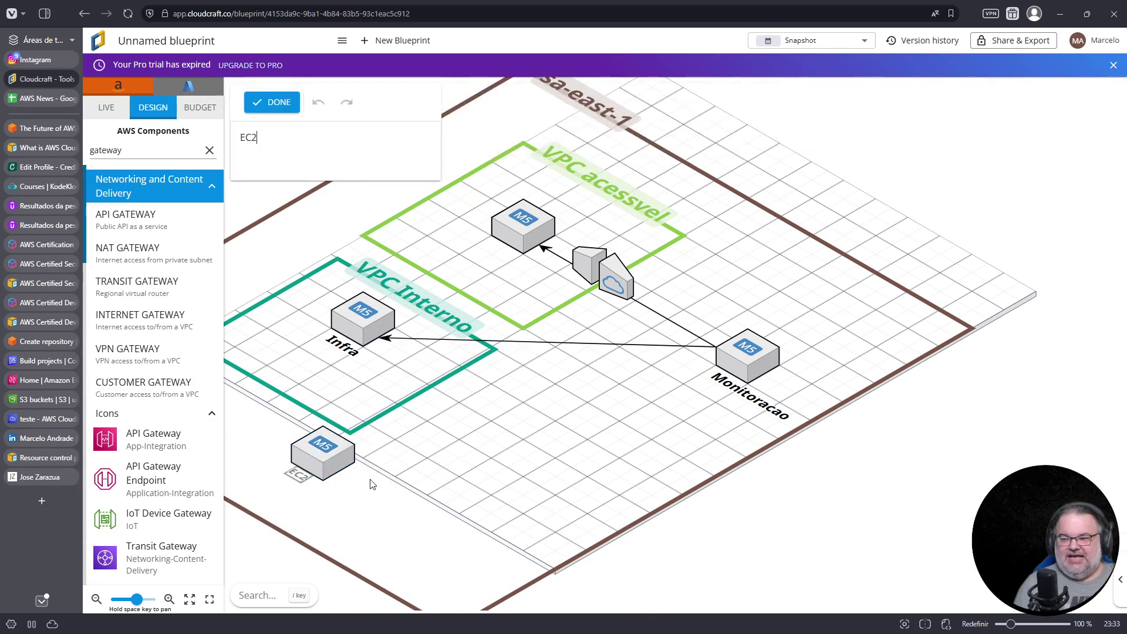
{"action": "key", "text": "BackSpace"}
{"action": "key", "text": "BackSpace"}
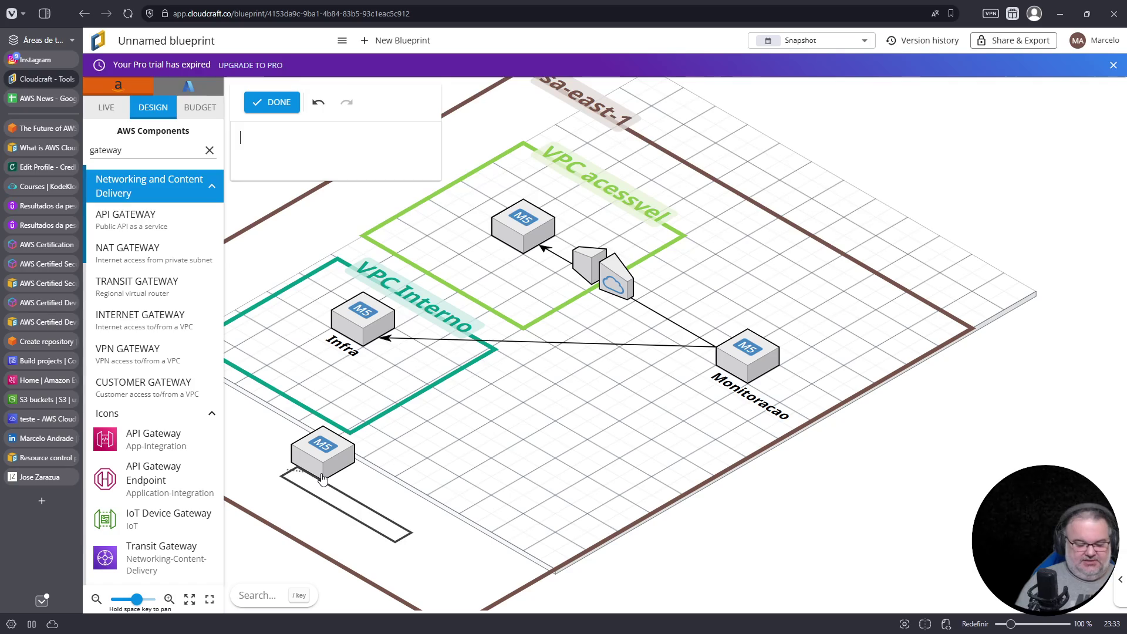
{"action": "type", "text": "Entreposto"}
{"action": "key", "text": "BackSpace"}
{"action": "key", "text": "BackSpace"}
{"action": "key", "text": "BackSpace"}
{"action": "key", "text": "BackSpace"}
{"action": "type", "text": "Bastion"}
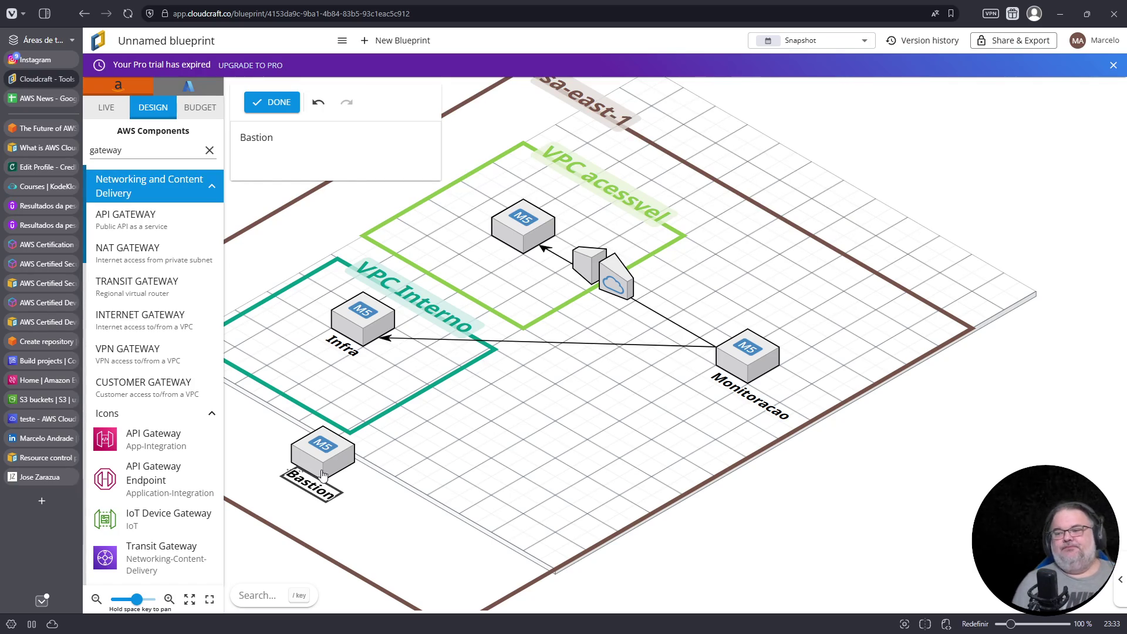
- Search the component library for 'user' and place a user icon below Bastion
{"action": "triple_click", "coordinate": [152, 151]}
{"action": "key", "text": "BackSpace"}
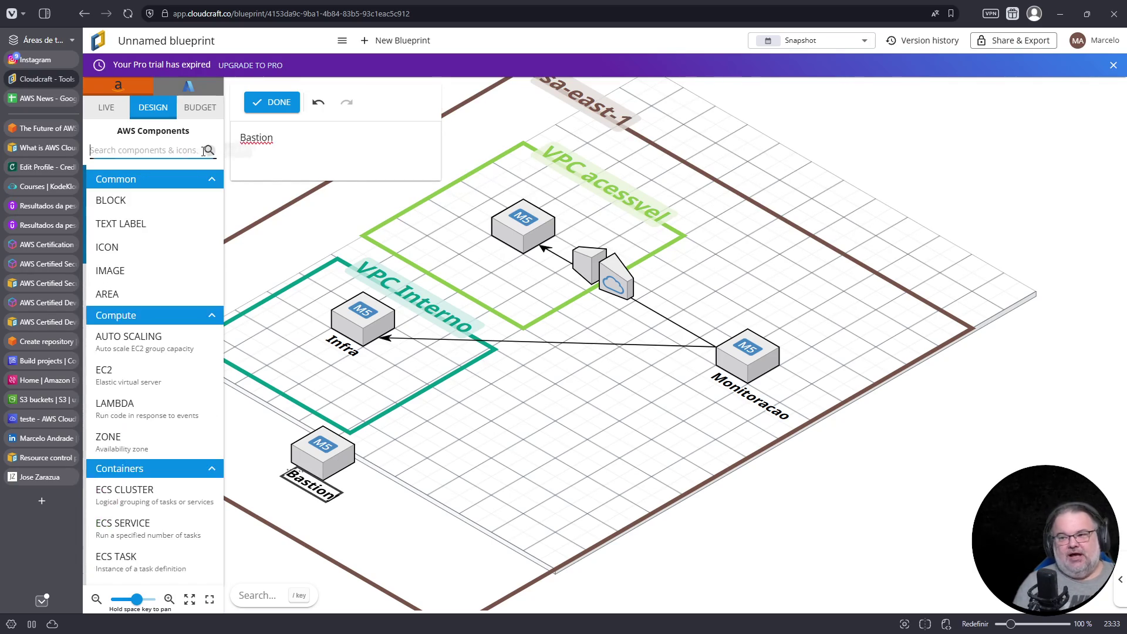
{"action": "type", "text": "8us"}
{"action": "double_click", "coordinate": [148, 151]}
{"action": "type", "text": "user"}
{"action": "mouse_move", "coordinate": [112, 200]}
{"action": "left_mouse_down"}
{"action": "mouse_move", "coordinate": [245, 284]}
{"action": "mouse_move", "coordinate": [282, 273]}
{"action": "mouse_move", "coordinate": [495, 564]}
{"action": "mouse_move", "coordinate": [364, 477]}
{"action": "mouse_move", "coordinate": [327, 474]}
{"action": "left_mouse_up"}
- Connect the user icon to Bastion and draw an arrow from Bastion to Infra
{"action": "left_click", "coordinate": [468, 550]}
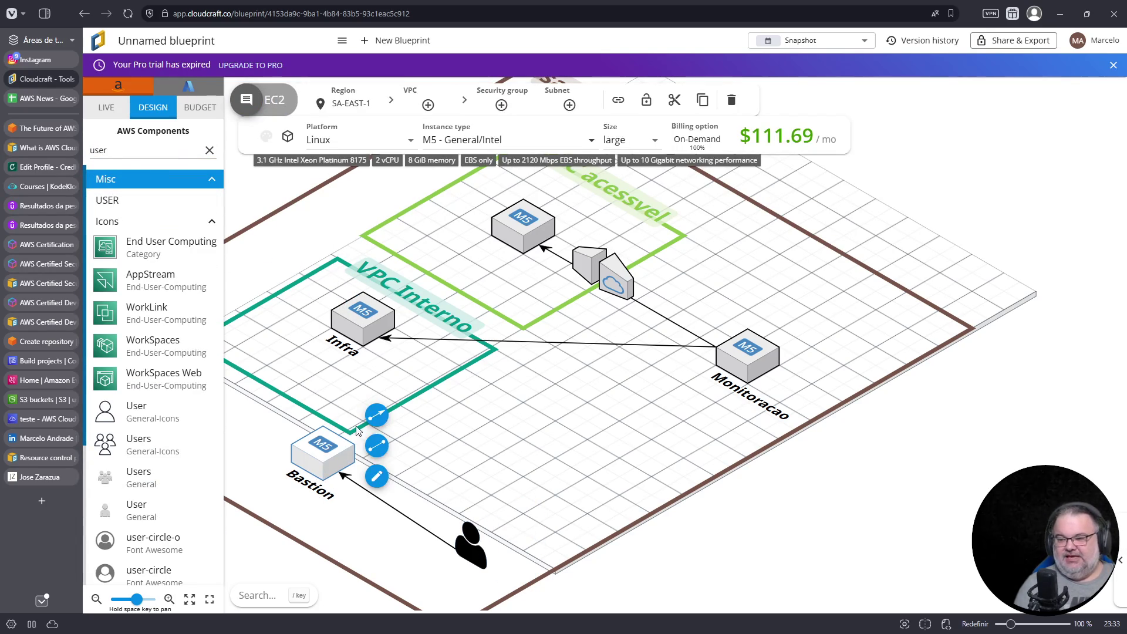
{"action": "mouse_move", "coordinate": [377, 416]}
{"action": "left_mouse_down"}
{"action": "mouse_move", "coordinate": [370, 343]}
{"action": "mouse_move", "coordinate": [380, 350]}
{"action": "left_mouse_up"}
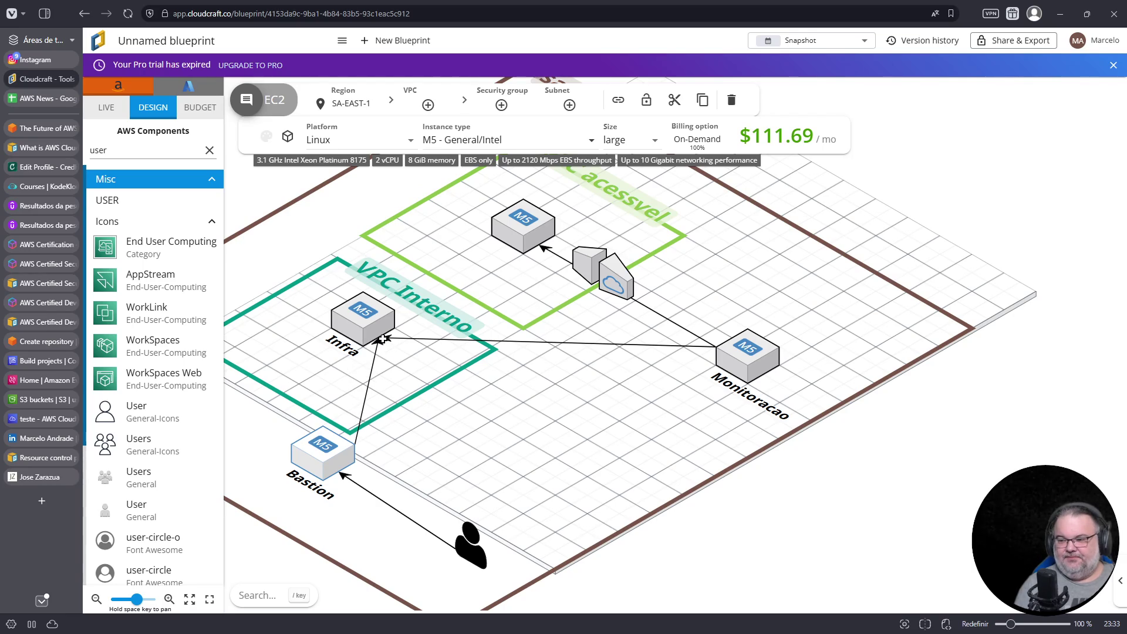
{"action": "left_click", "coordinate": [380, 349]}
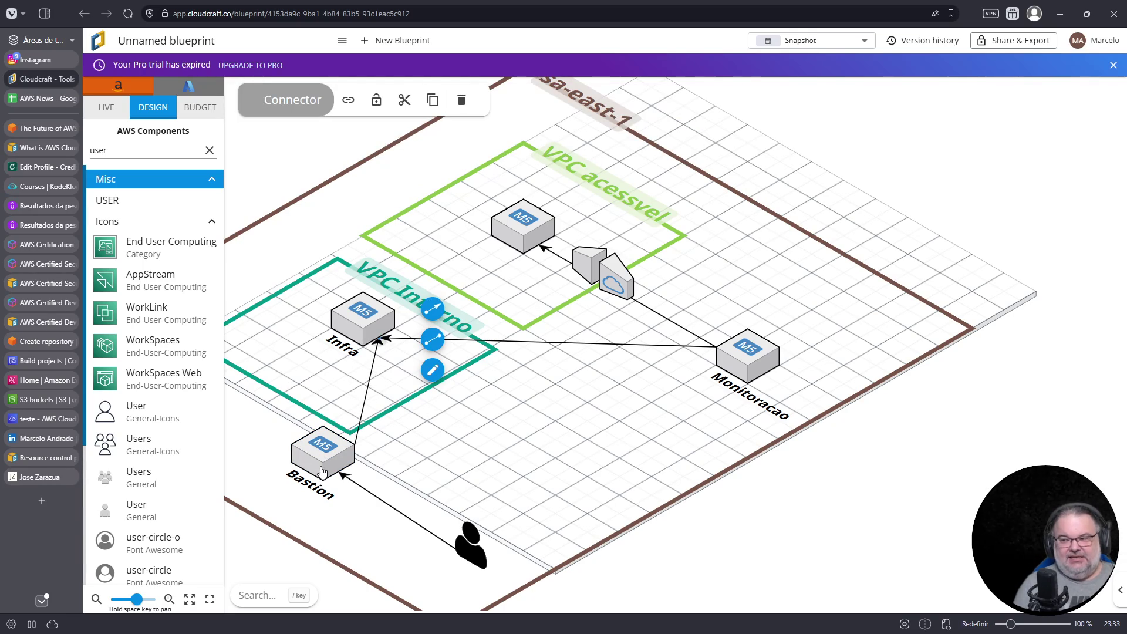
- Move Bastion into VPC acessvel and the user icon beside Monitoracao
{"action": "mouse_move", "coordinate": [322, 472]}
{"action": "left_mouse_down"}
{"action": "mouse_move", "coordinate": [523, 293]}
{"action": "mouse_move", "coordinate": [526, 315]}
{"action": "left_mouse_up"}
{"action": "left_click", "coordinate": [592, 491]}
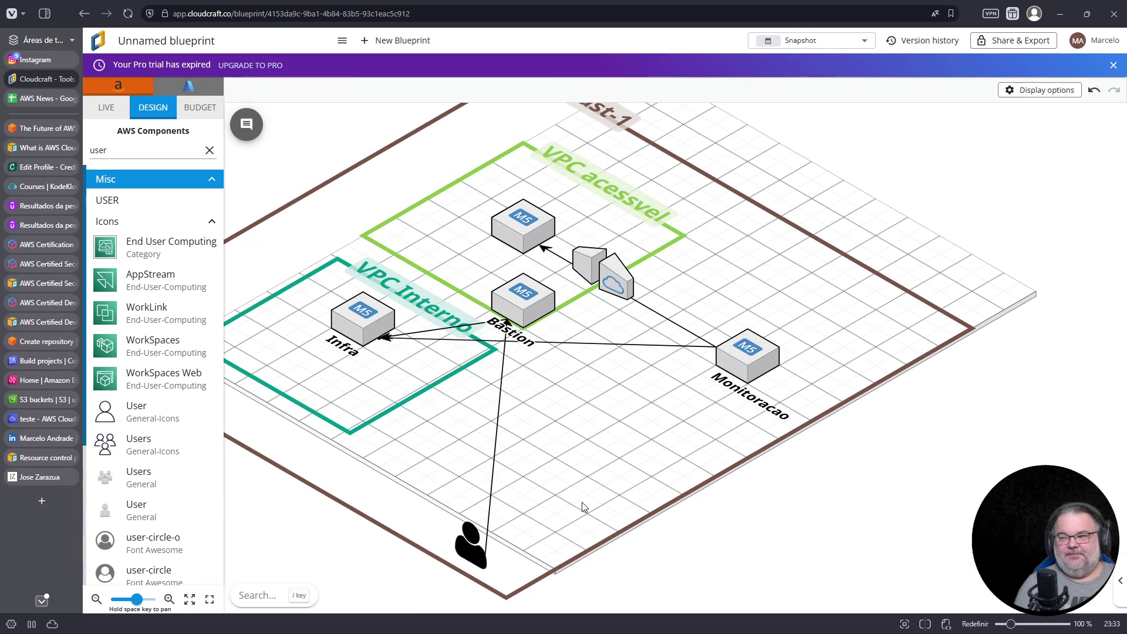
{"action": "left_click", "coordinate": [731, 357]}
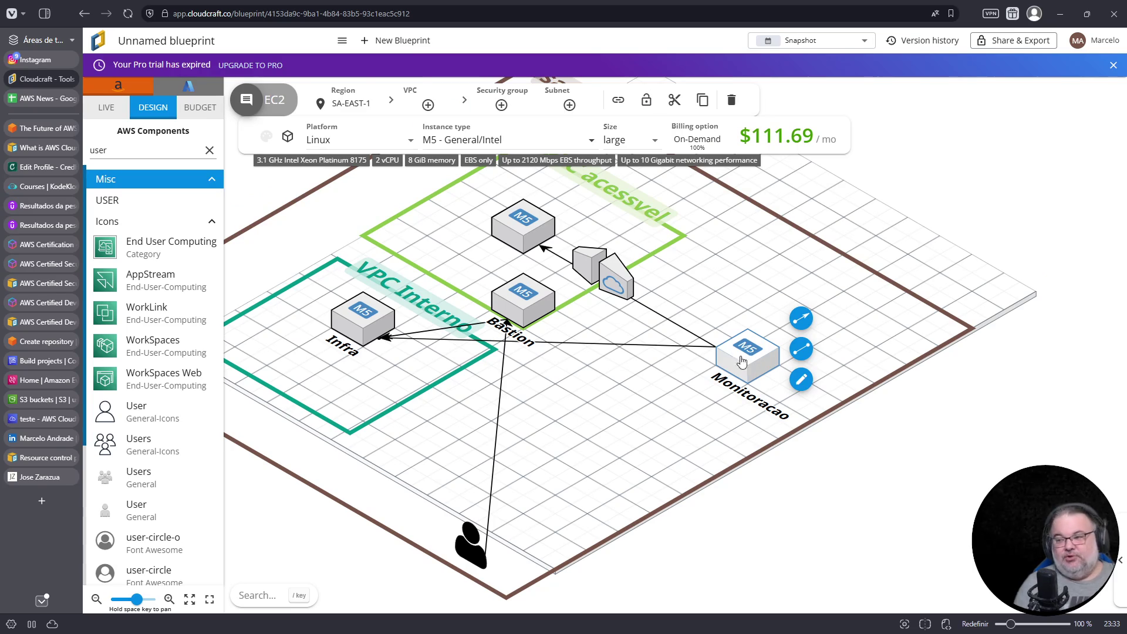
{"action": "left_click", "coordinate": [357, 333]}
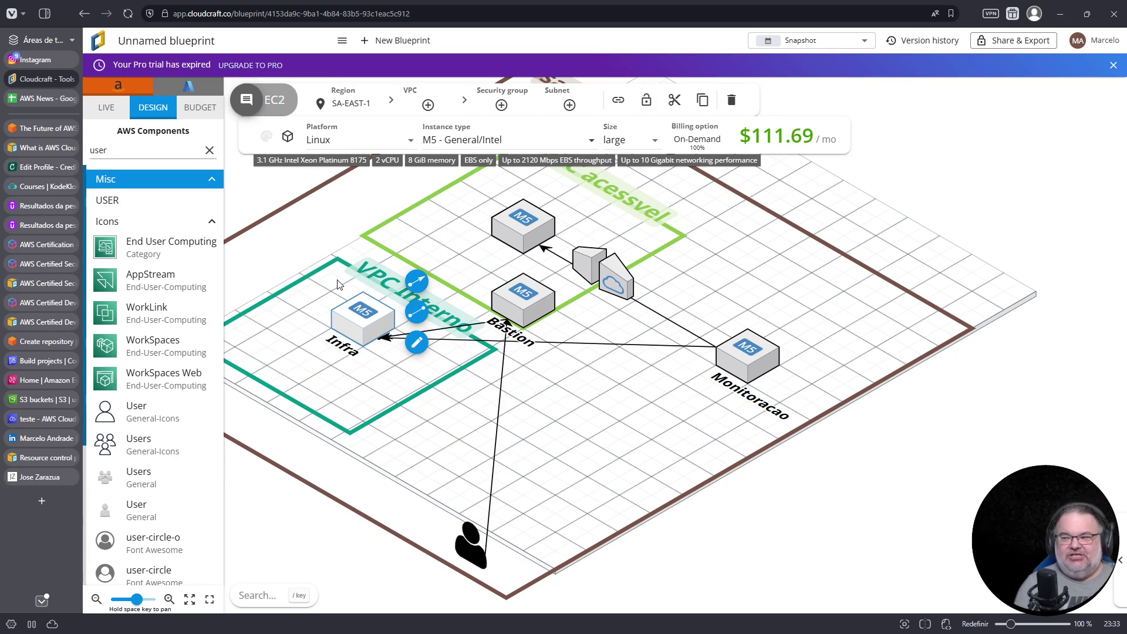
{"action": "mouse_move", "coordinate": [469, 549]}
{"action": "left_mouse_down"}
{"action": "mouse_move", "coordinate": [739, 421]}
{"action": "mouse_move", "coordinate": [675, 414]}
{"action": "mouse_move", "coordinate": [689, 399]}
{"action": "left_mouse_up"}
{"action": "left_click", "coordinate": [522, 298]}
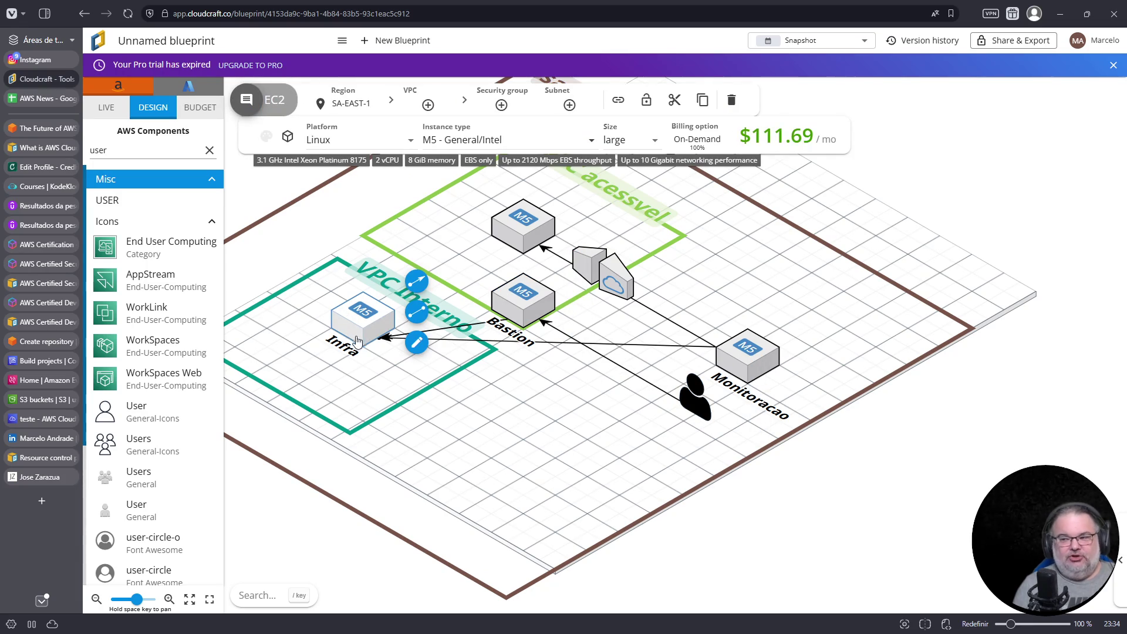
{"action": "left_click", "coordinate": [541, 219]}
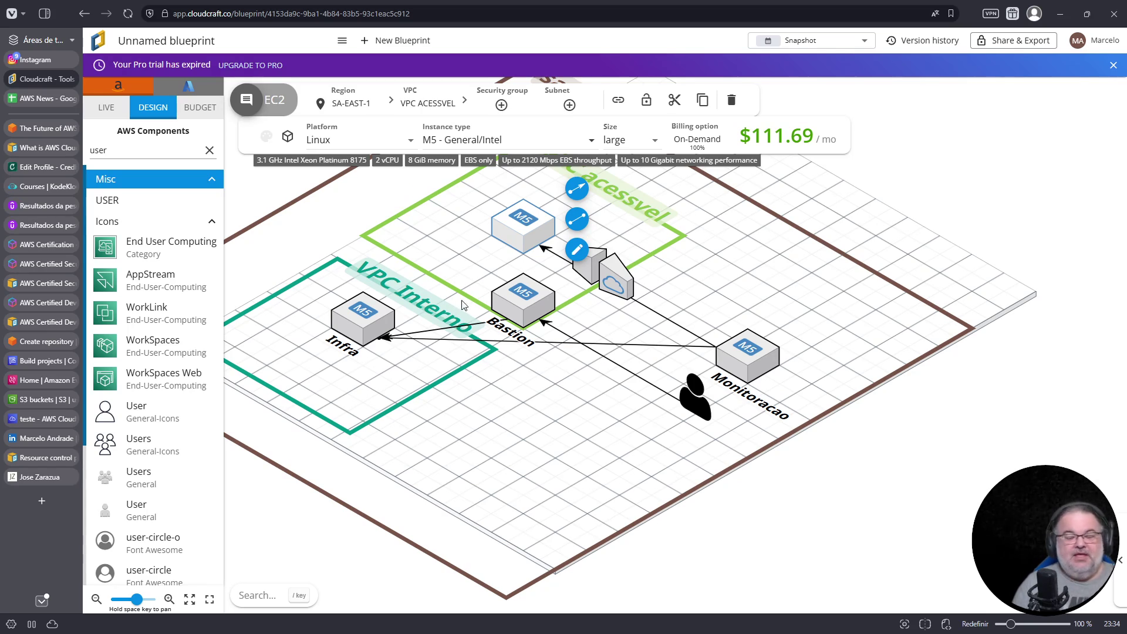
{"action": "left_click", "coordinate": [333, 443]}
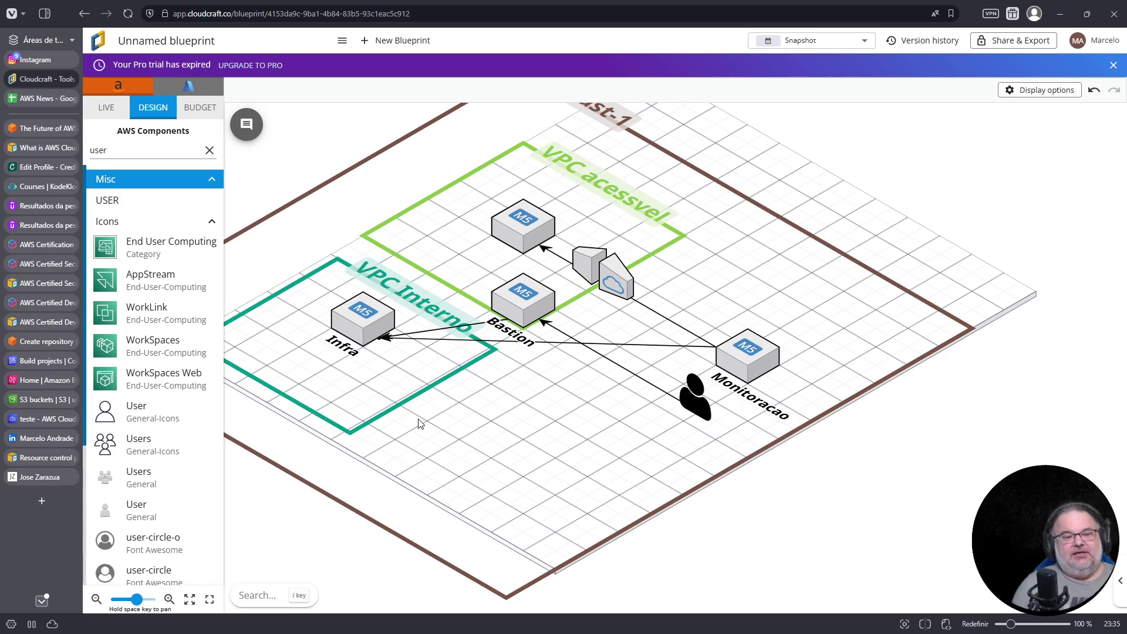
{"action": "scroll", "coordinate": [468, 372], "scroll_direction": "down", "scroll_amount": 2}
{"action": "left_click", "coordinate": [415, 324]}
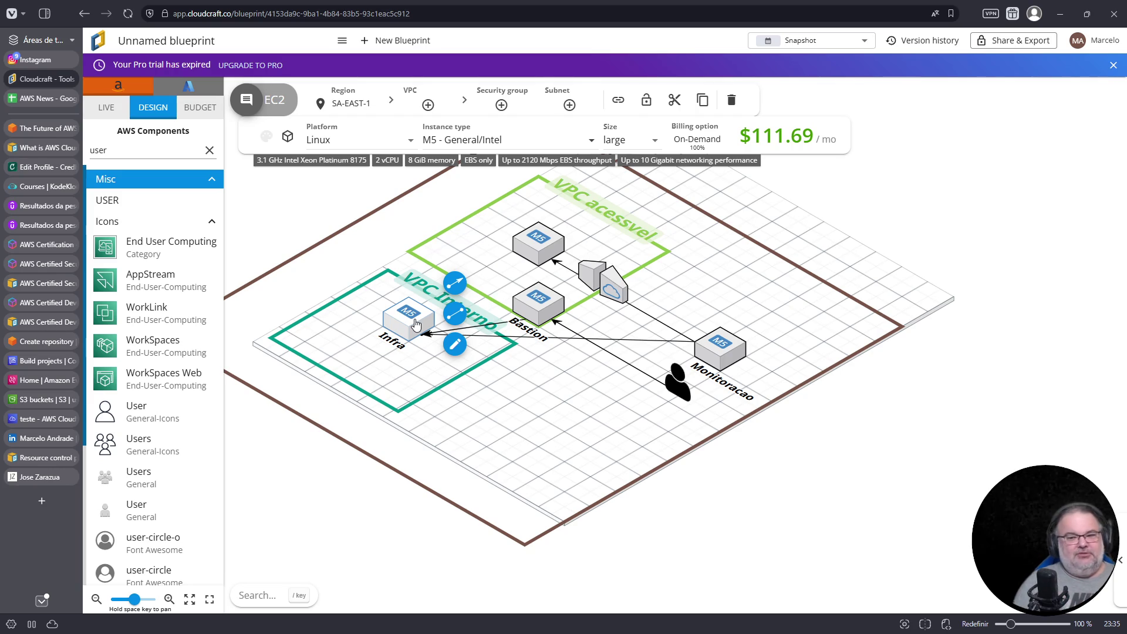
{"action": "left_click", "coordinate": [39, 477]}
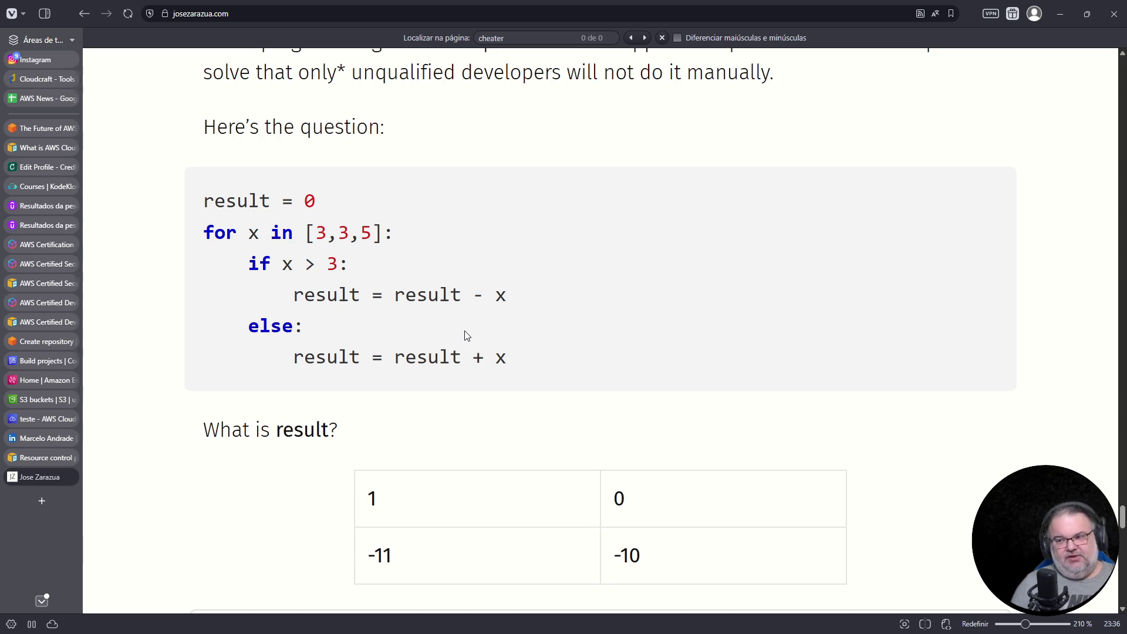
{"action": "double_click", "coordinate": [253, 233]}
{"action": "double_click", "coordinate": [344, 233]}
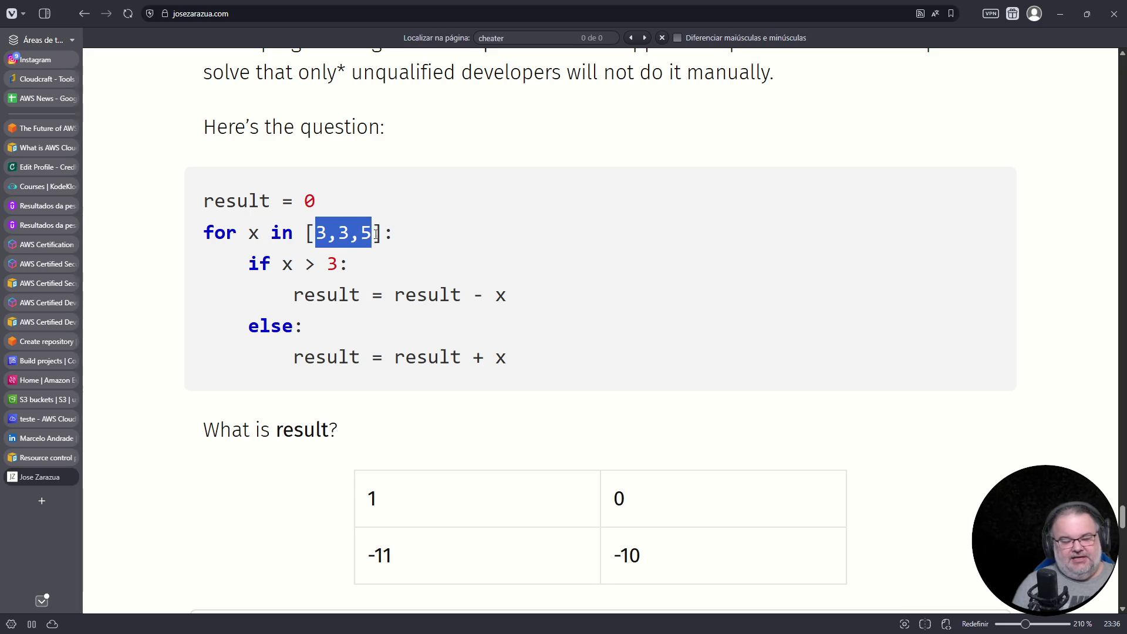
{"action": "left_click_drag", "start_coordinate": [304, 233], "coordinate": [379, 236]}
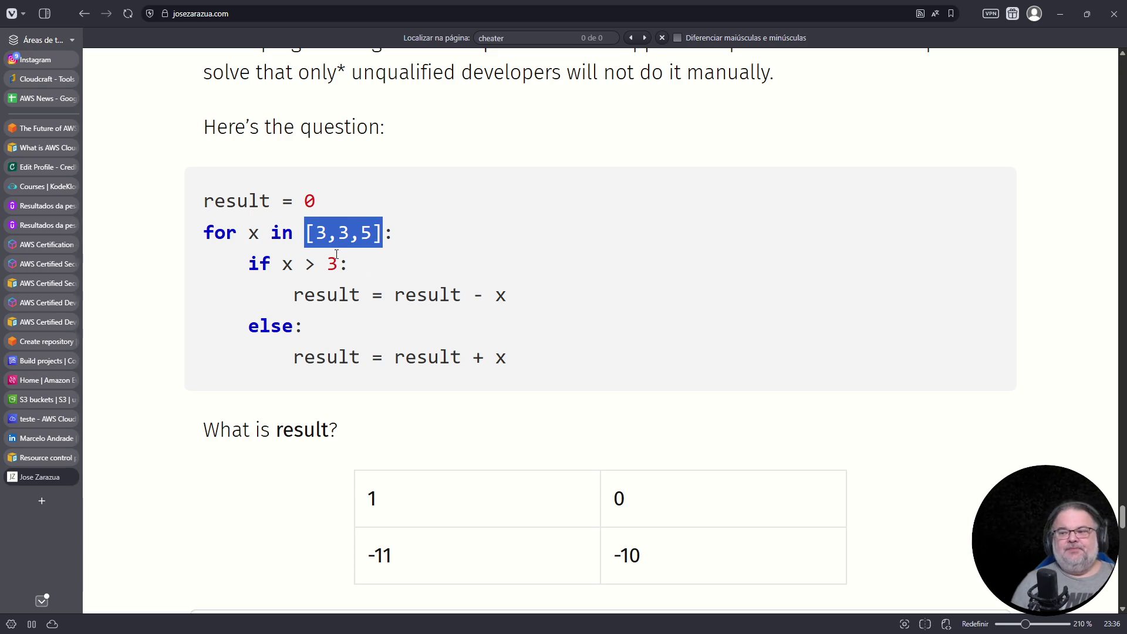
{"action": "left_click", "coordinate": [41, 505]}
- Load gemini.google.com in a new tab and copy the blog's quiz code block
{"action": "type", "text": "gemini."}
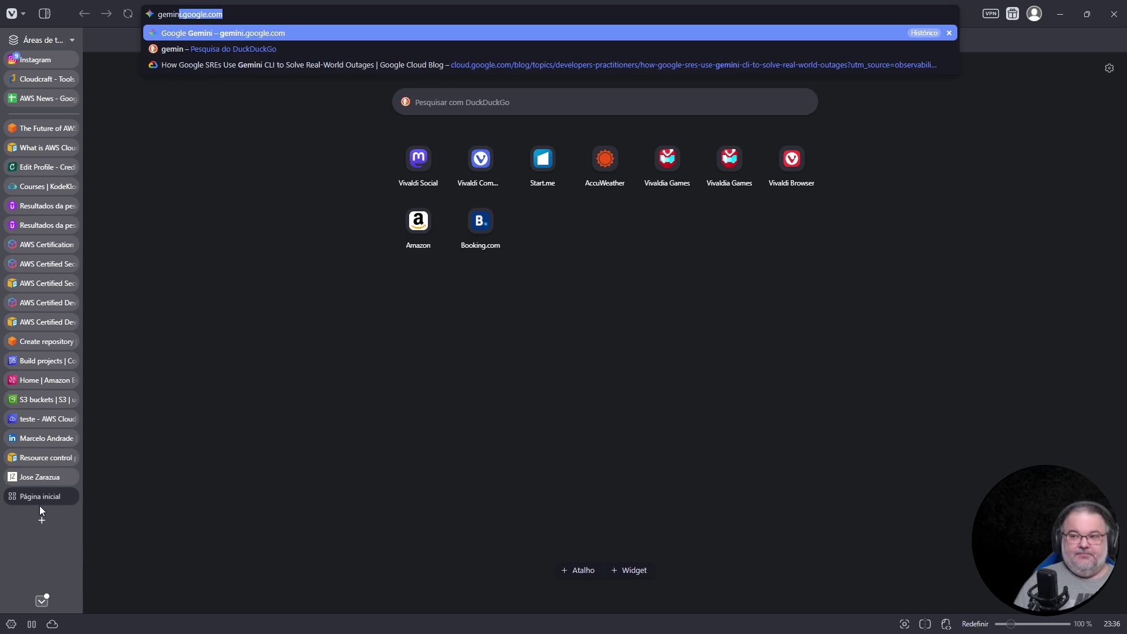
{"action": "key", "text": "Return"}
{"action": "left_click", "coordinate": [49, 475]}
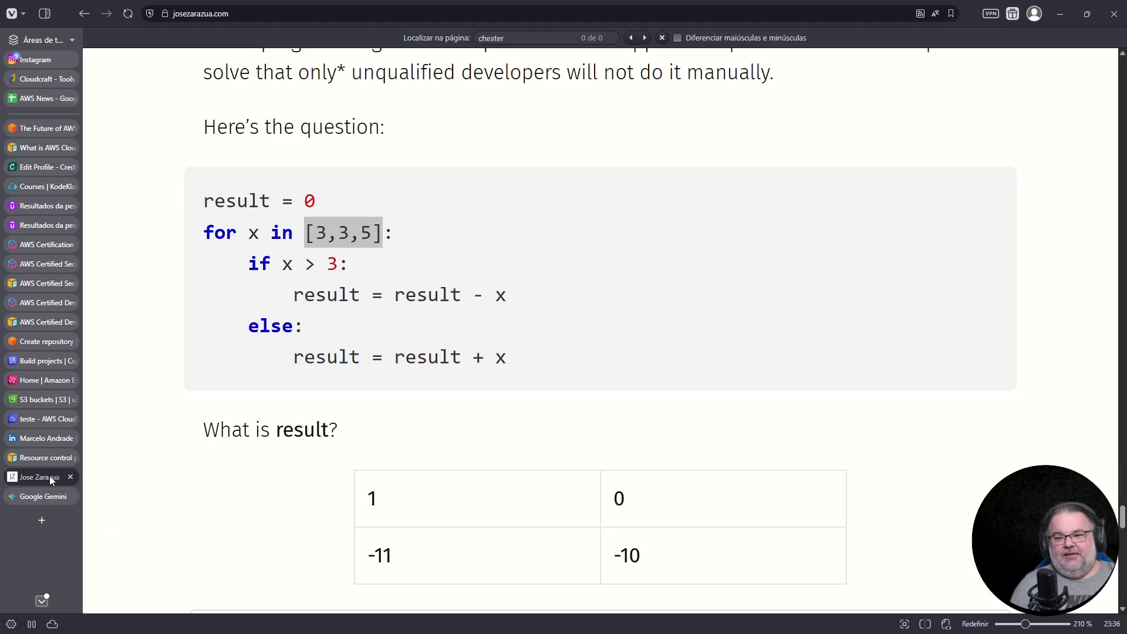
{"action": "left_click_drag", "start_coordinate": [518, 368], "coordinate": [191, 206]}
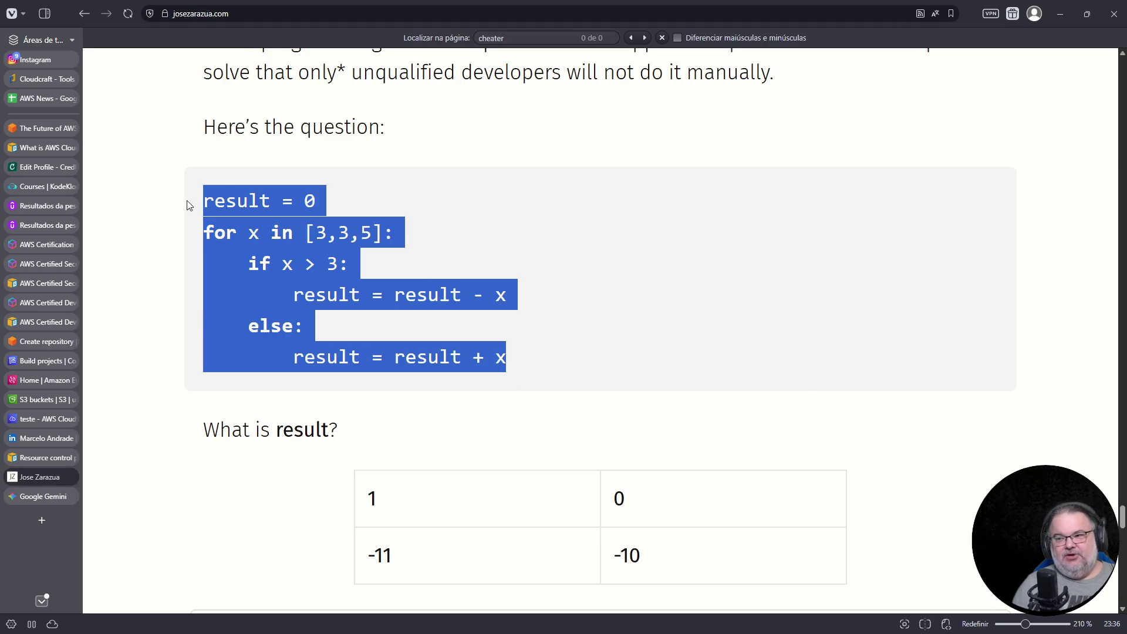
{"action": "right_click", "coordinate": [226, 192]}
{"action": "left_click", "coordinate": [253, 210]}
- Send Gemini the pasted quiz code prefixed with 'qual o resultado para:'
{"action": "left_click", "coordinate": [41, 496]}
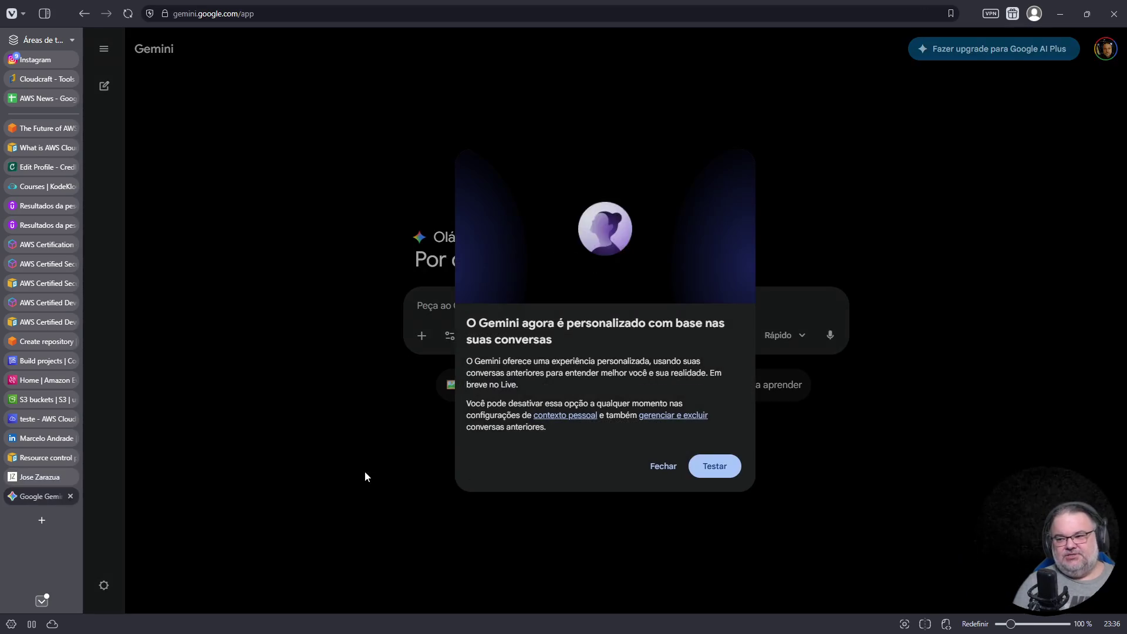
{"action": "left_click", "coordinate": [714, 467]}
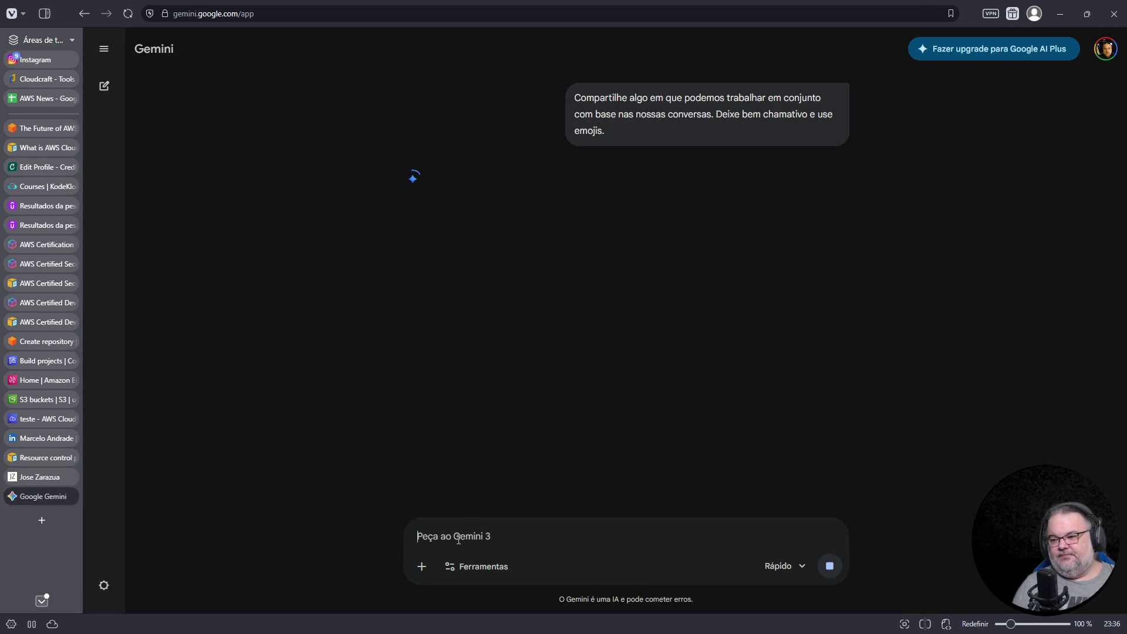
{"action": "key", "text": "ctrl+v"}
{"action": "key", "text": "ctrl+Home"}
{"action": "key", "text": "shift+Return"}
{"action": "key", "text": "shift+Return"}
{"action": "key", "text": "Up"}
{"action": "key", "text": "Up"}
{"action": "type", "text": "qual o re"}
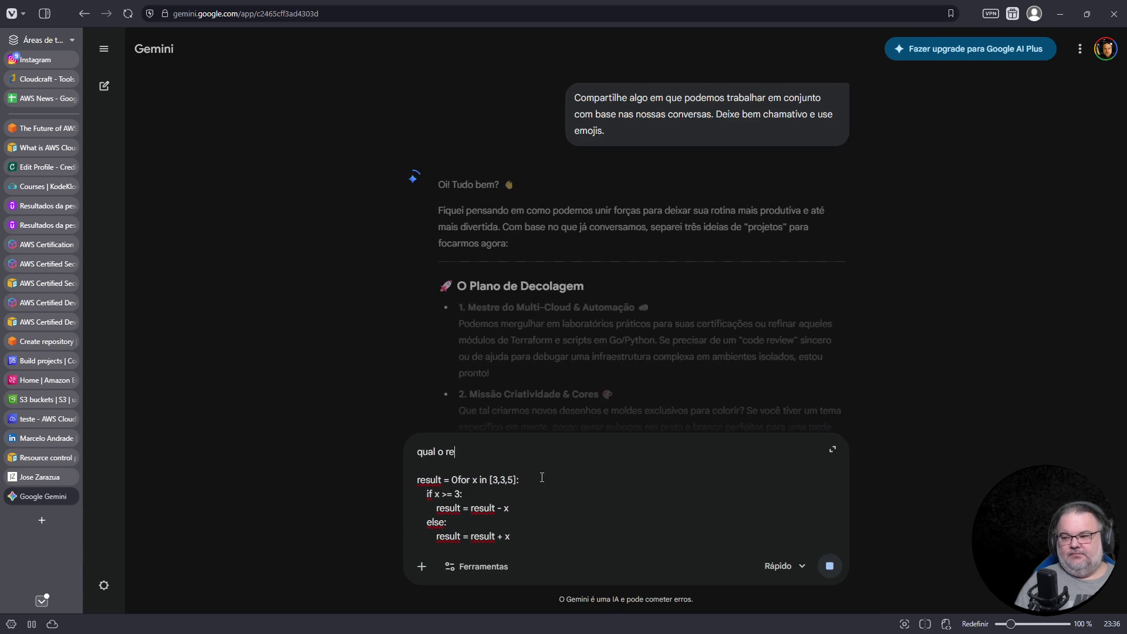
{"action": "type", "text": "sultado para:"}
{"action": "key", "text": "Return"}
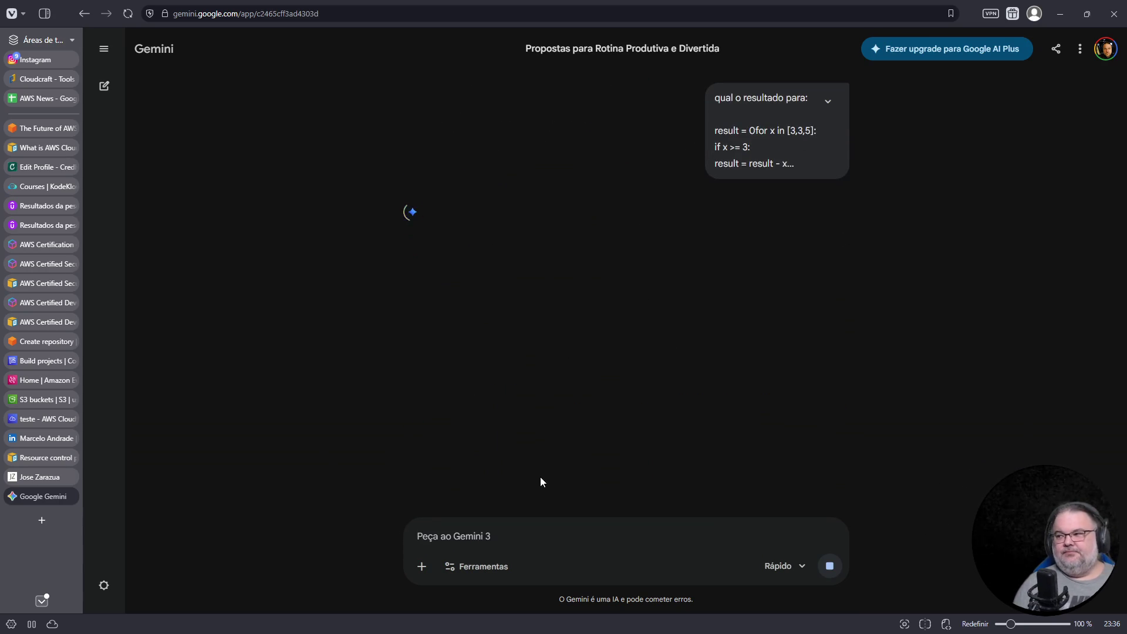
- Zoom Gemini to 140%, highlight its -11 answer, and return to the blog quiz
{"action": "left_click", "coordinate": [828, 102]}
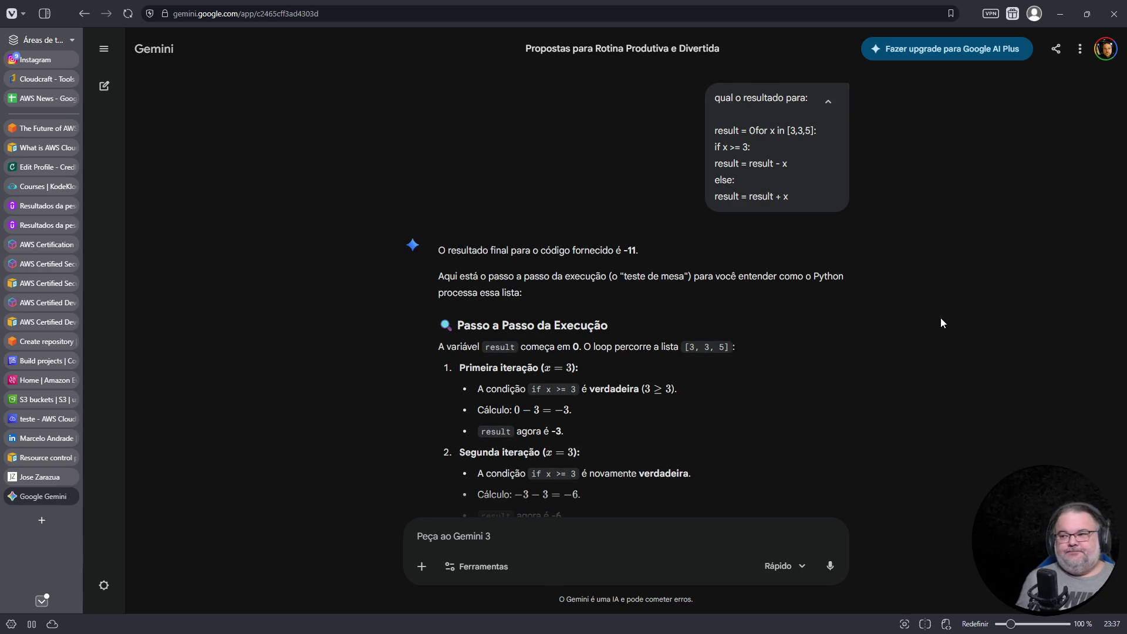
{"action": "key", "text": "ctrl+plus"}
{"action": "key", "text": "ctrl+plus"}
{"action": "key", "text": "ctrl+plus"}
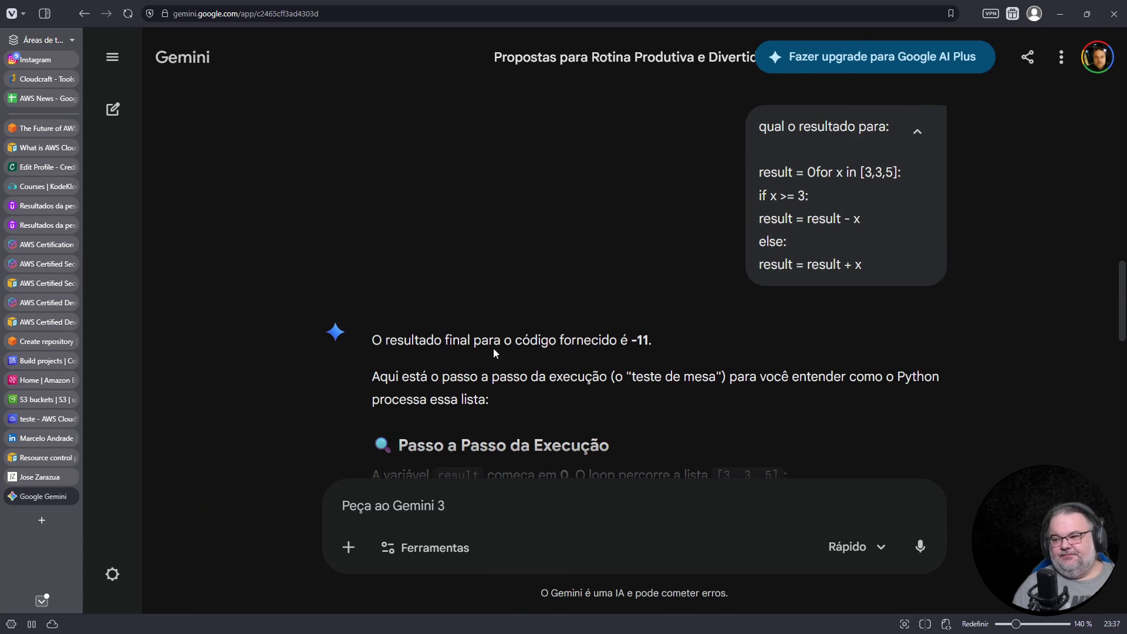
{"action": "triple_click", "coordinate": [493, 347]}
{"action": "left_click", "coordinate": [35, 477]}
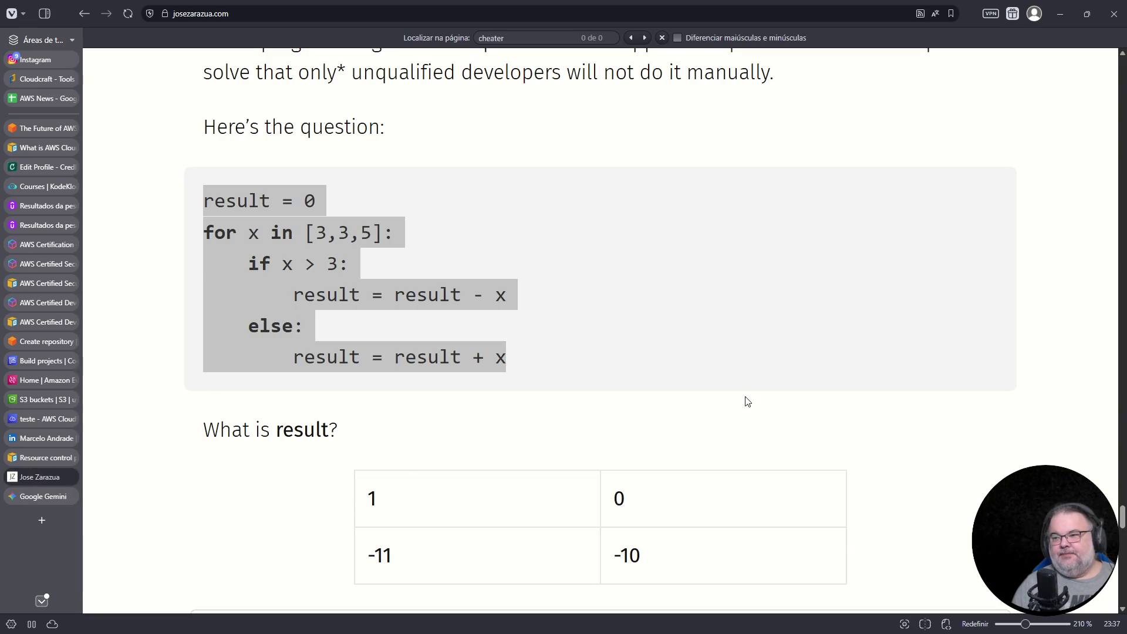
{"action": "left_click", "coordinate": [718, 351]}
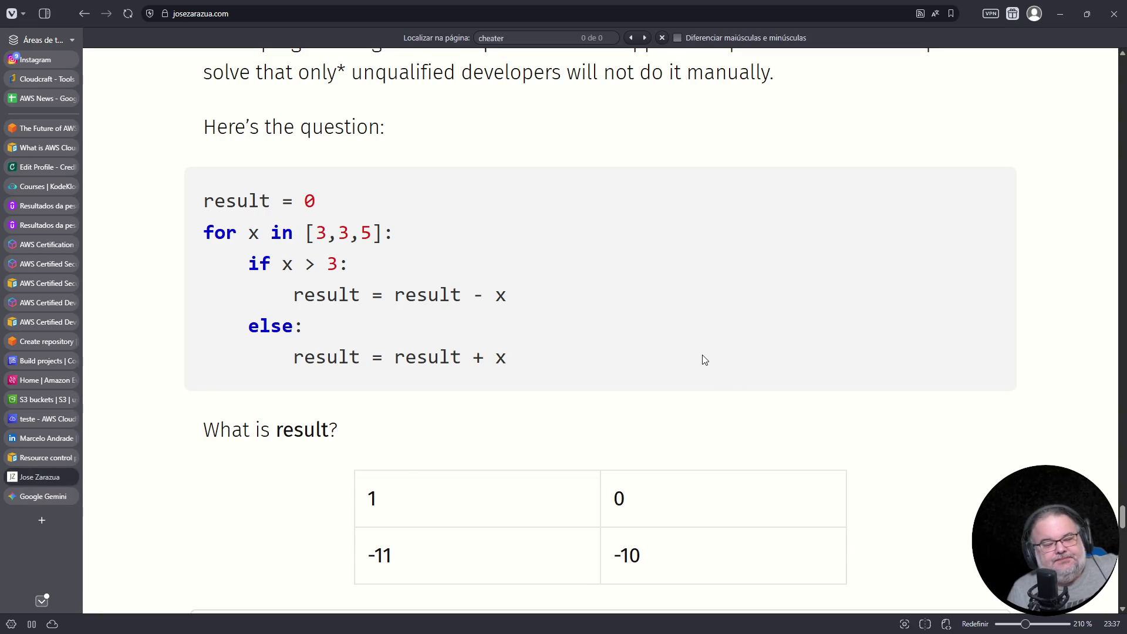
{"action": "double_click", "coordinate": [256, 233]}
{"action": "double_click", "coordinate": [320, 234]}
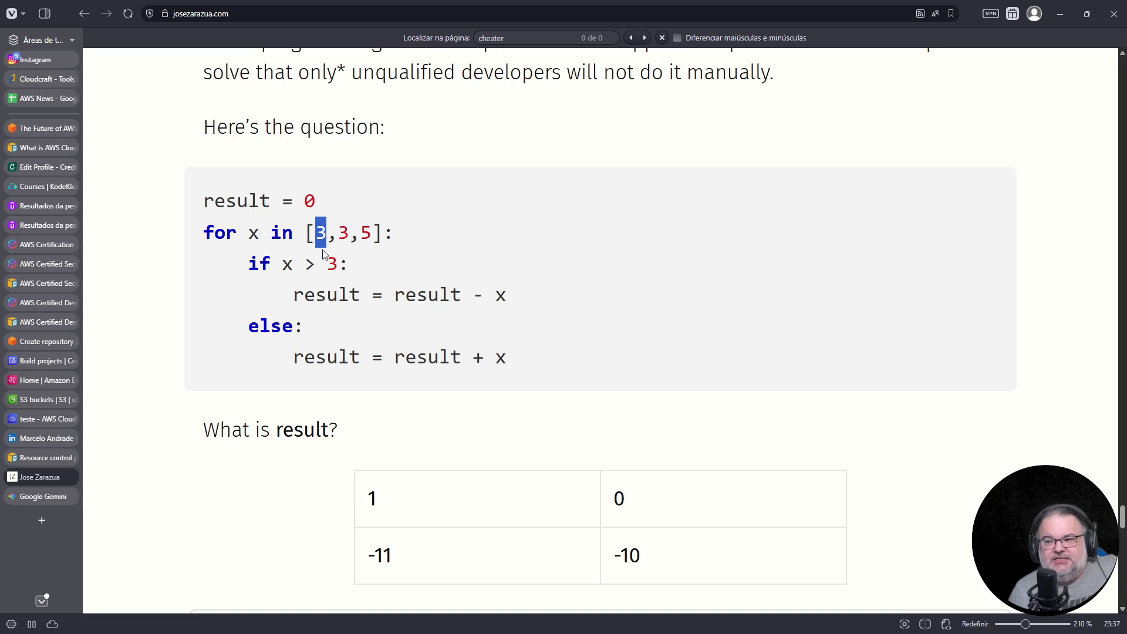
{"action": "double_click", "coordinate": [308, 264]}
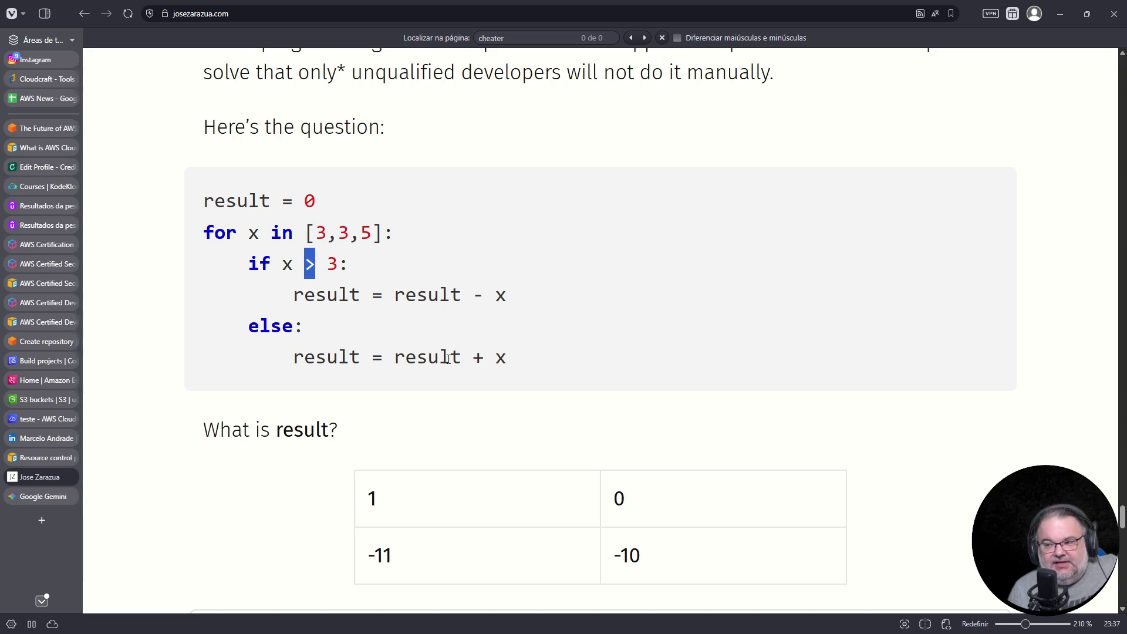
{"action": "double_click", "coordinate": [310, 201]}
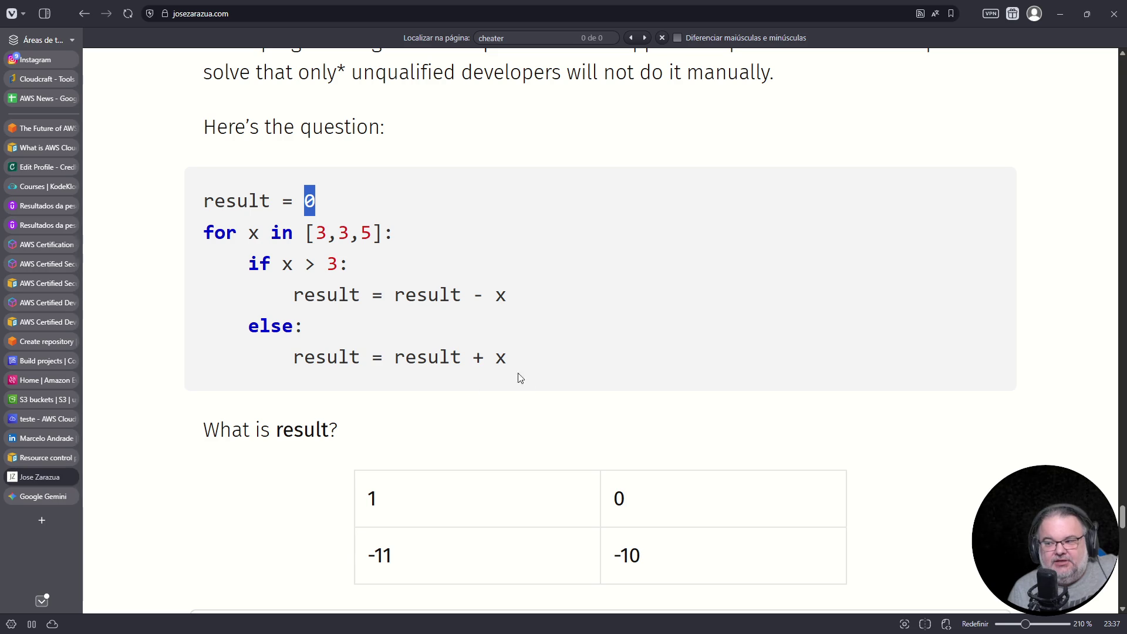
{"action": "left_click_drag", "start_coordinate": [367, 360], "coordinate": [466, 382]}
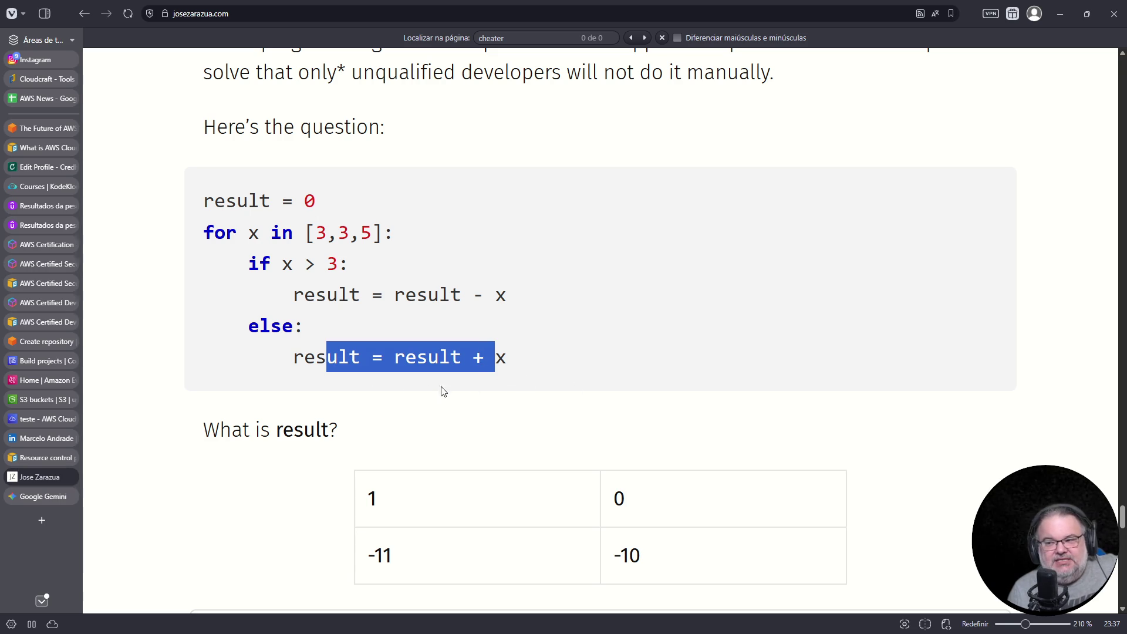
{"action": "left_click", "coordinate": [330, 366]}
{"action": "left_click_drag", "start_coordinate": [327, 363], "coordinate": [528, 371]}
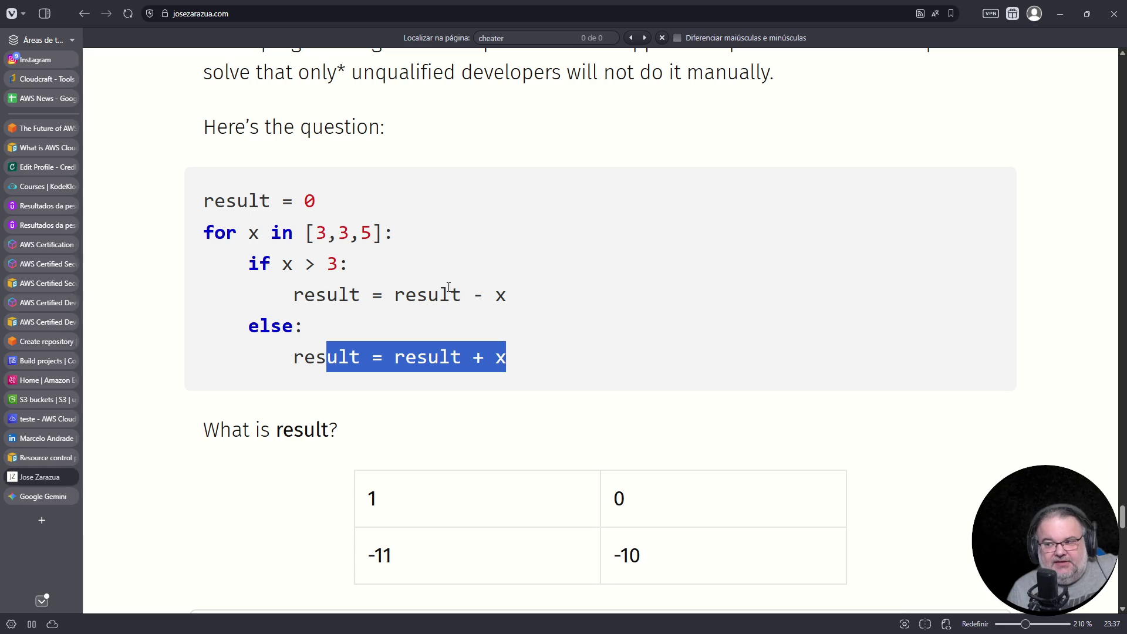
{"action": "left_click", "coordinate": [506, 296]}
{"action": "left_click_drag", "start_coordinate": [496, 296], "coordinate": [514, 299]}
{"action": "left_click_drag", "start_coordinate": [417, 296], "coordinate": [439, 296]}
{"action": "double_click", "coordinate": [500, 296]}
{"action": "double_click", "coordinate": [373, 508]}
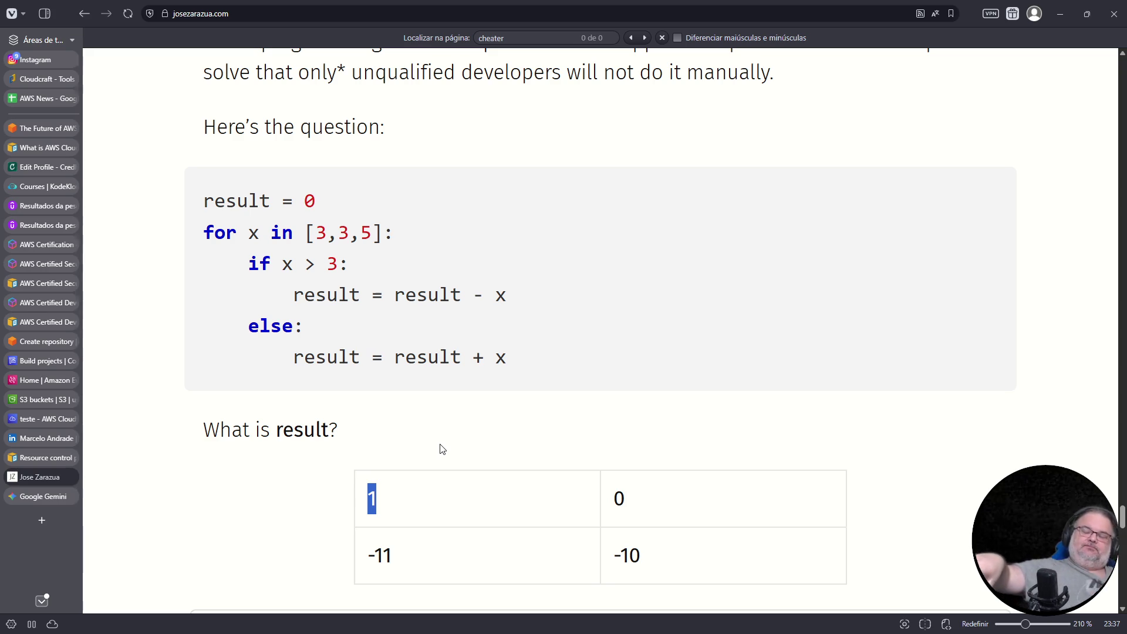
{"action": "scroll", "coordinate": [480, 436], "scroll_direction": "up", "scroll_amount": 1}
{"action": "scroll", "coordinate": [481, 436], "scroll_direction": "up", "scroll_amount": 5}
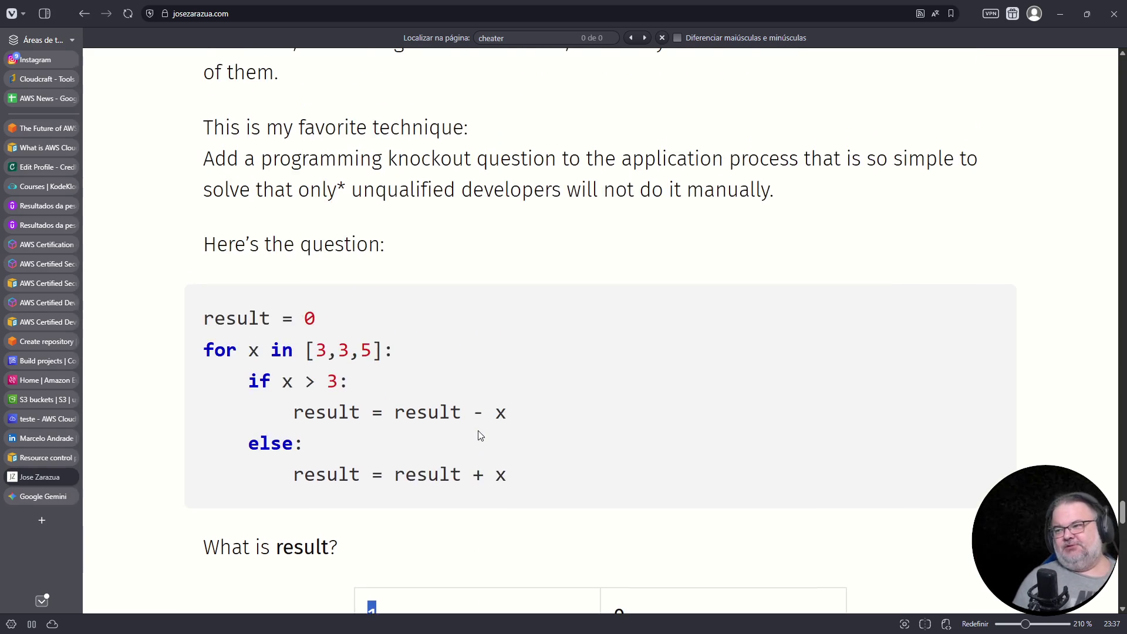
{"action": "scroll", "coordinate": [497, 454], "scroll_direction": "down", "scroll_amount": 5}
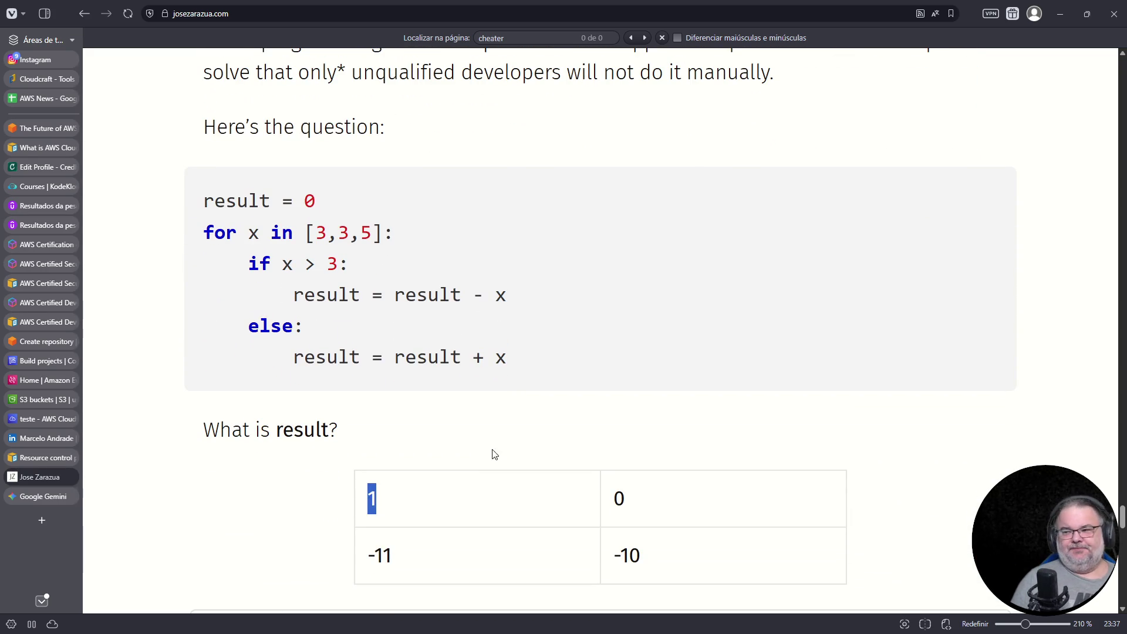
{"action": "mouse_move", "coordinate": [521, 368]}
{"action": "left_mouse_down"}
{"action": "mouse_move", "coordinate": [234, 259]}
{"action": "mouse_move", "coordinate": [214, 233]}
{"action": "left_mouse_up"}
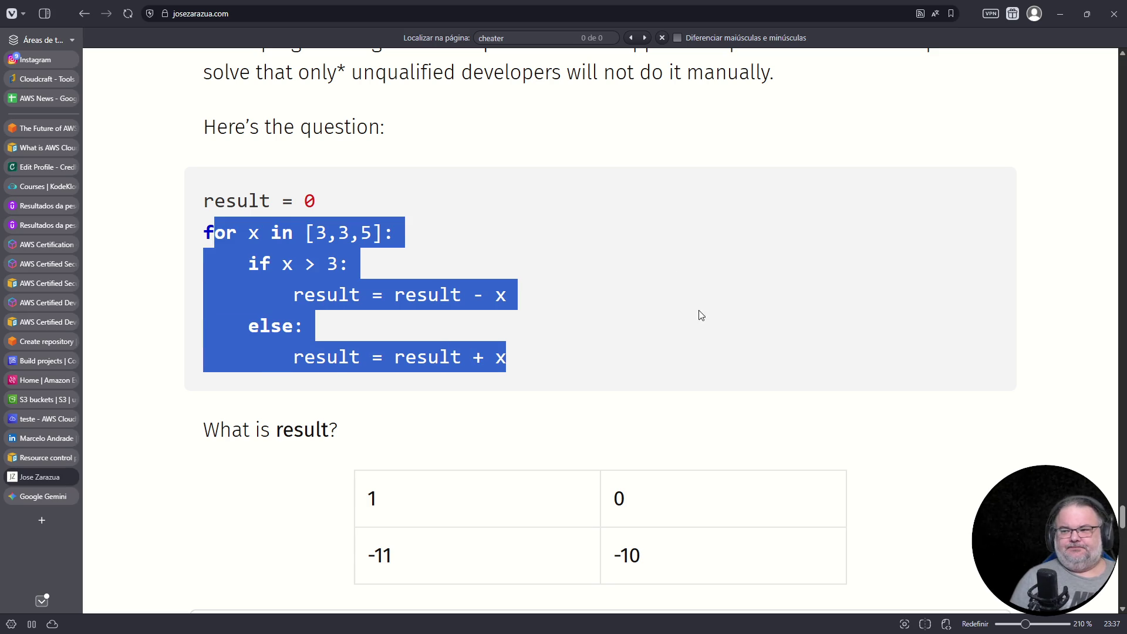
{"action": "left_click", "coordinate": [689, 322]}
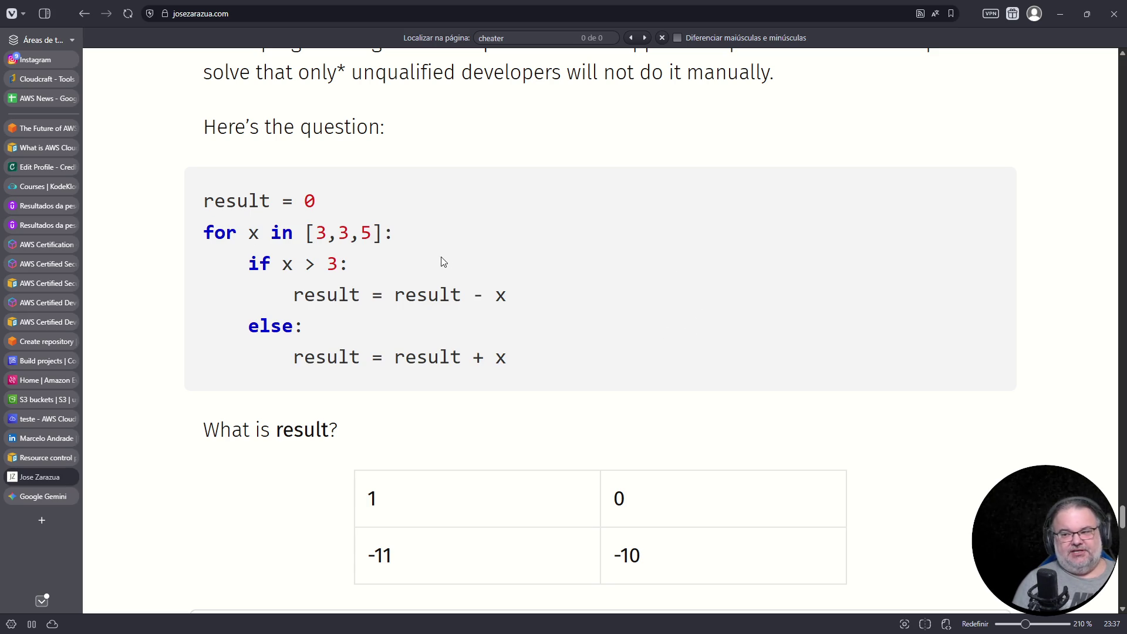
{"action": "left_click_drag", "start_coordinate": [339, 294], "coordinate": [531, 309]}
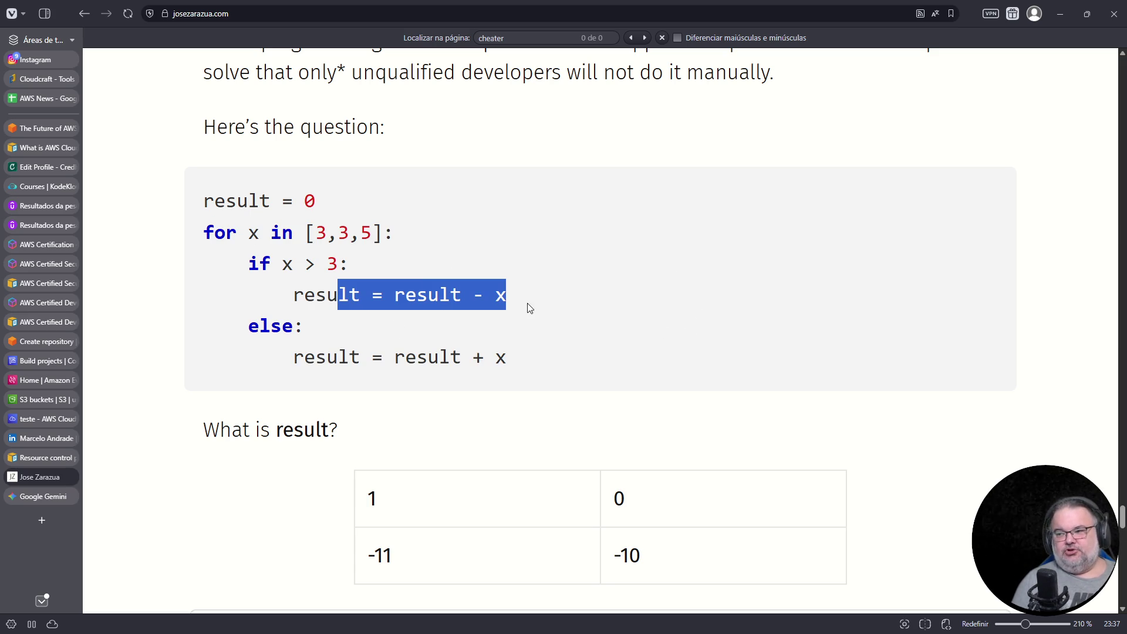
{"action": "left_click_drag", "start_coordinate": [427, 374], "coordinate": [530, 371]}
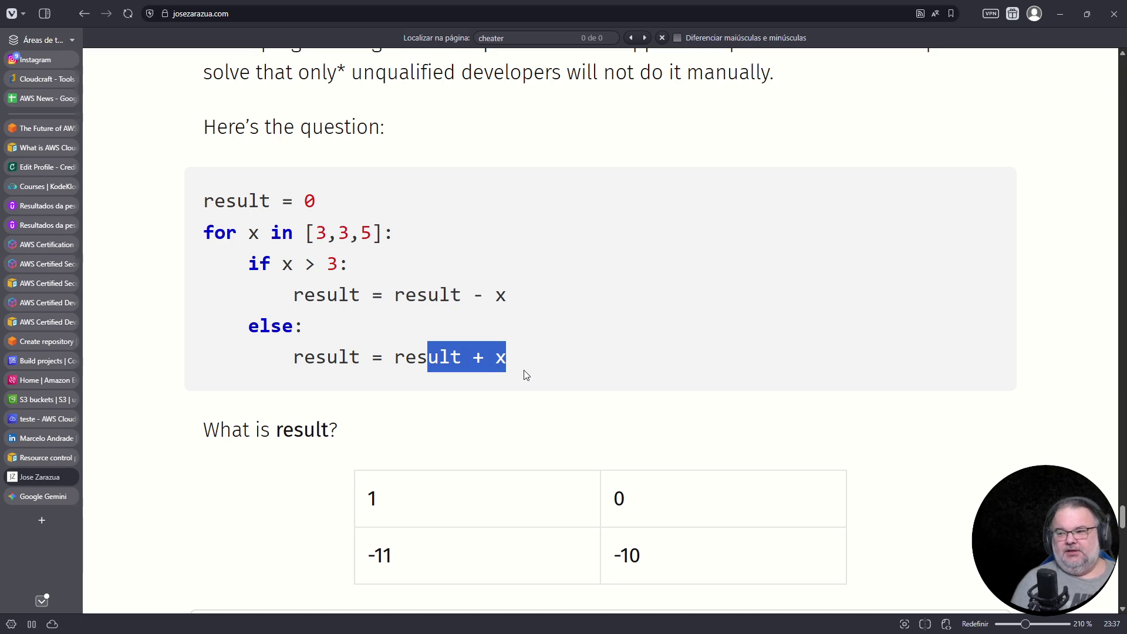
{"action": "left_click_drag", "start_coordinate": [383, 503], "coordinate": [367, 501]}
{"action": "left_click", "coordinate": [36, 497]}
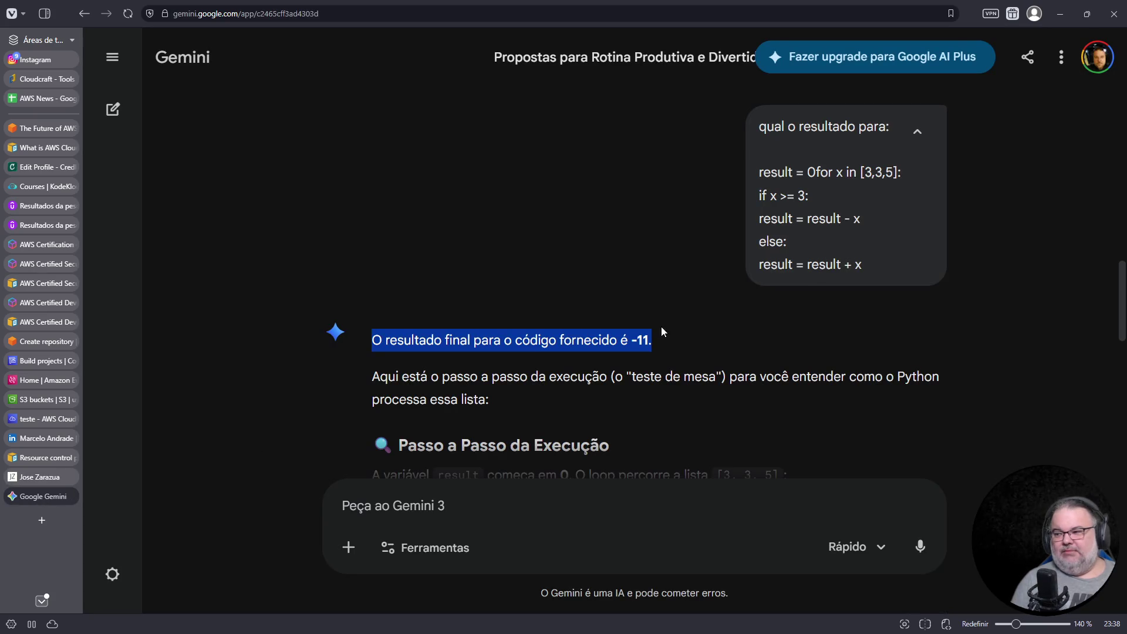
- Highlight Gemini's final answer of -11, then go back to the blog quiz tab
{"action": "triple_click", "coordinate": [601, 351]}
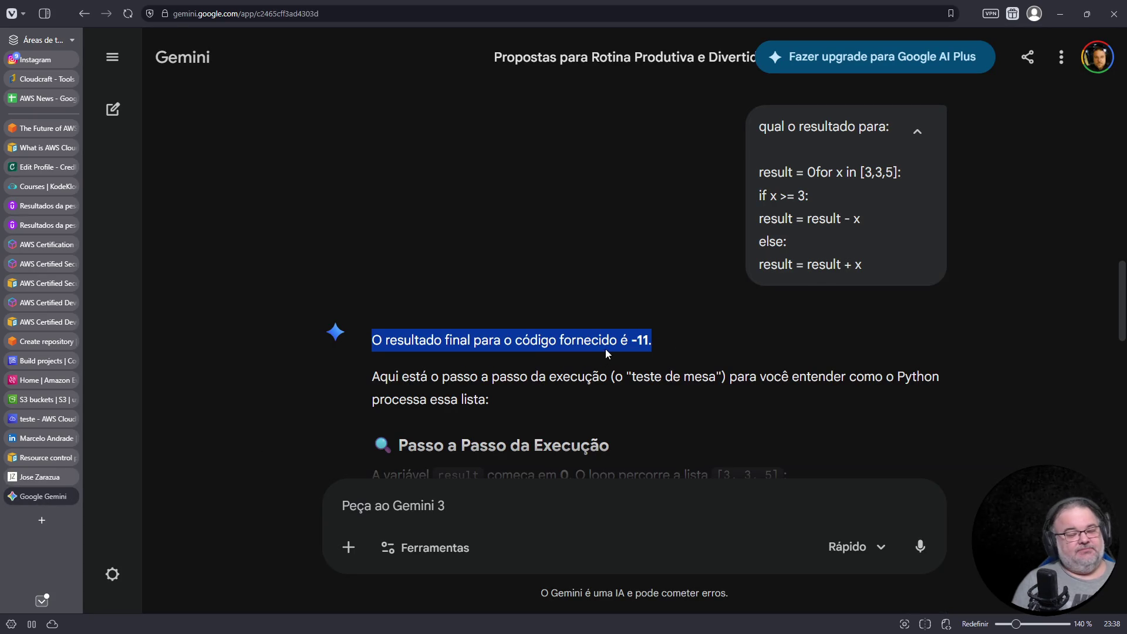
{"action": "left_click", "coordinate": [36, 473]}
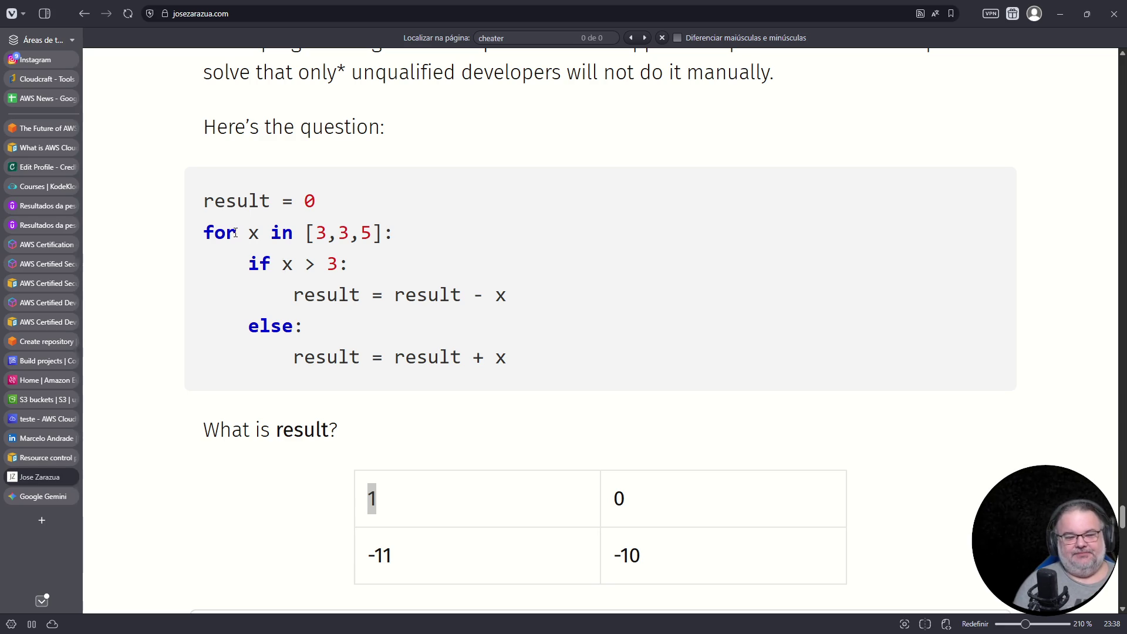
- Zoom the blog to 230% and select the quiz's loop code block before returning to Gemini
{"action": "scroll", "coordinate": [328, 344], "scroll_direction": "down", "scroll_amount": 3}
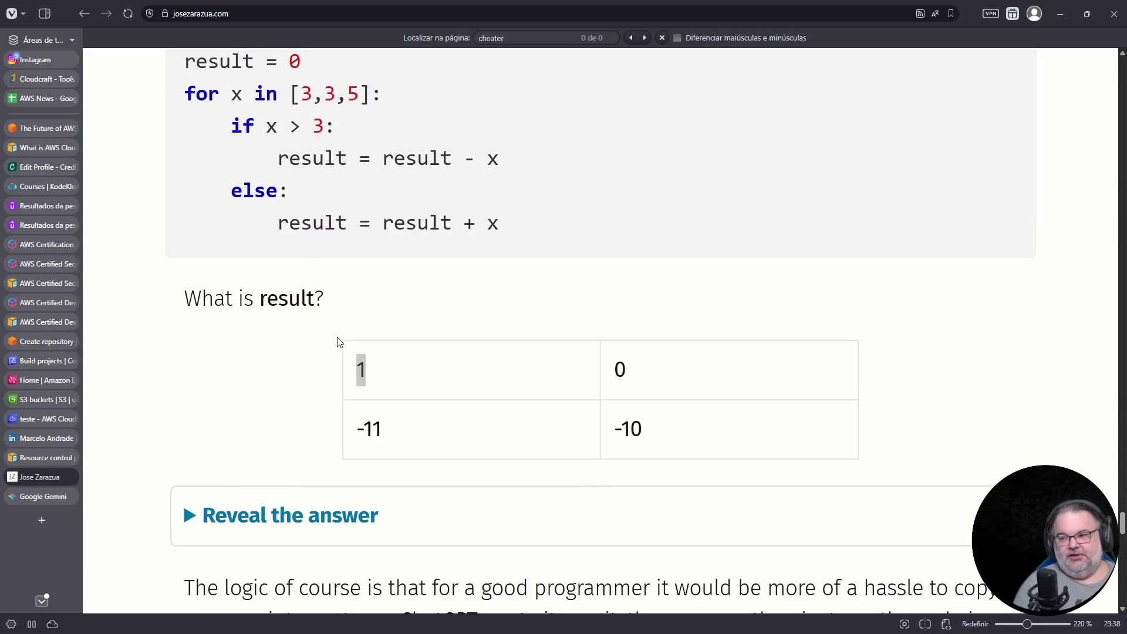
{"action": "scroll", "coordinate": [342, 334], "scroll_direction": "up", "scroll_amount": 3}
{"action": "key", "text": "ctrl+plus"}
{"action": "key", "text": "ctrl+plus"}
{"action": "mouse_move", "coordinate": [166, 215]}
{"action": "left_mouse_down"}
{"action": "mouse_move", "coordinate": [353, 315]}
{"action": "mouse_move", "coordinate": [523, 382]}
{"action": "left_mouse_up"}
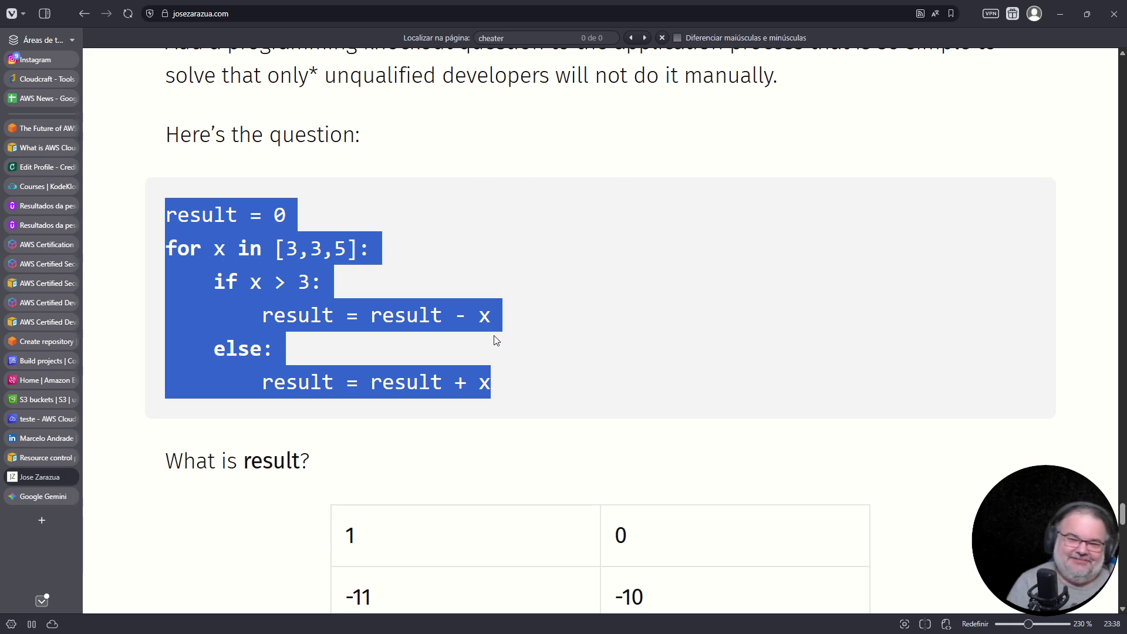
{"action": "left_click", "coordinate": [451, 267]}
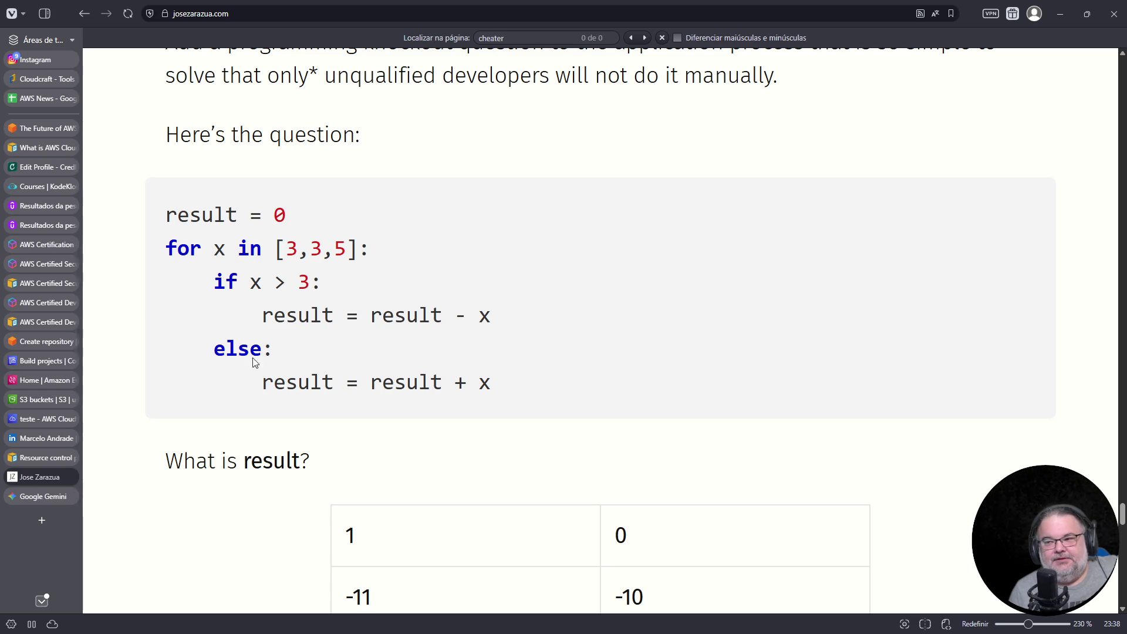
{"action": "left_click_drag", "start_coordinate": [165, 217], "coordinate": [521, 383]}
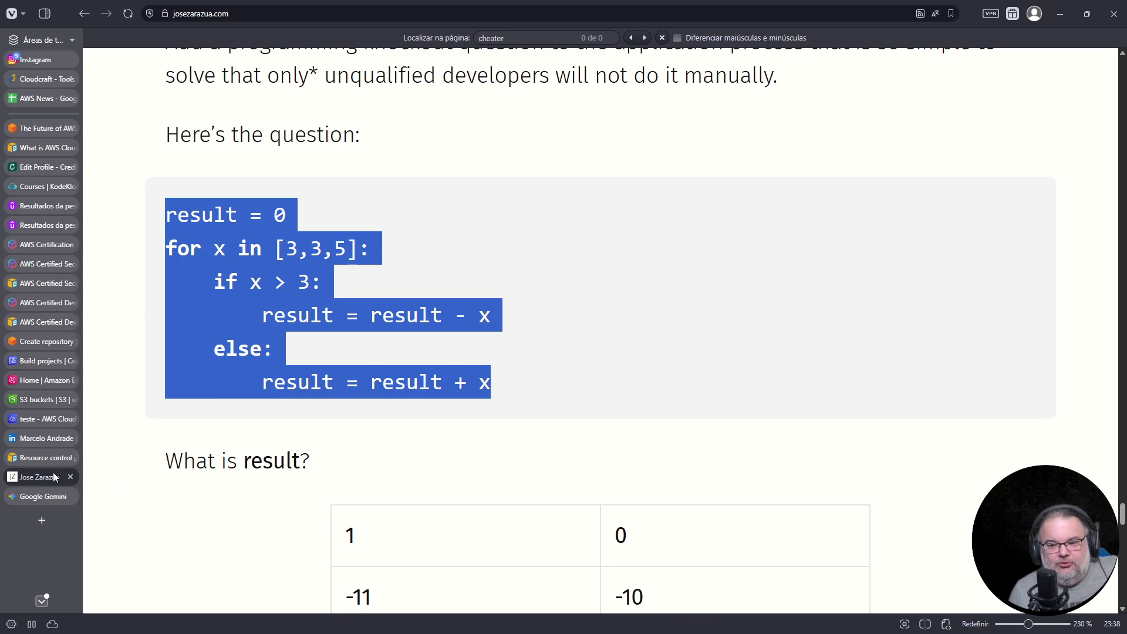
{"action": "left_click", "coordinate": [59, 496]}
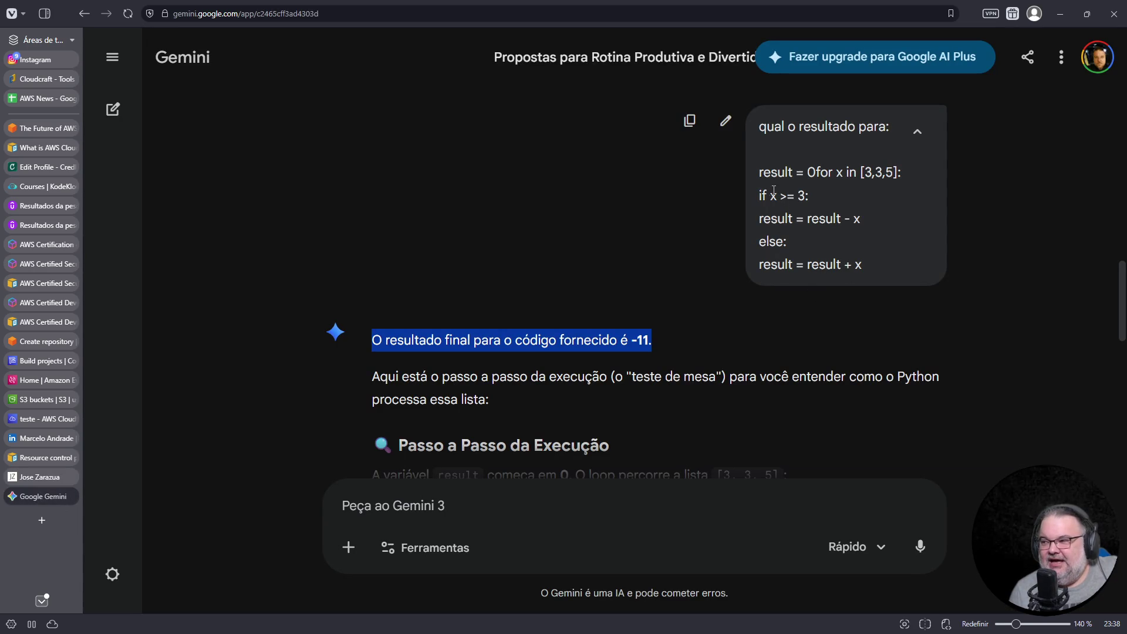
- Highlight 'if x >= 3:' in the Gemini prompt, zoom to 170%, and return to the blog
{"action": "left_click_drag", "start_coordinate": [761, 203], "coordinate": [810, 200]}
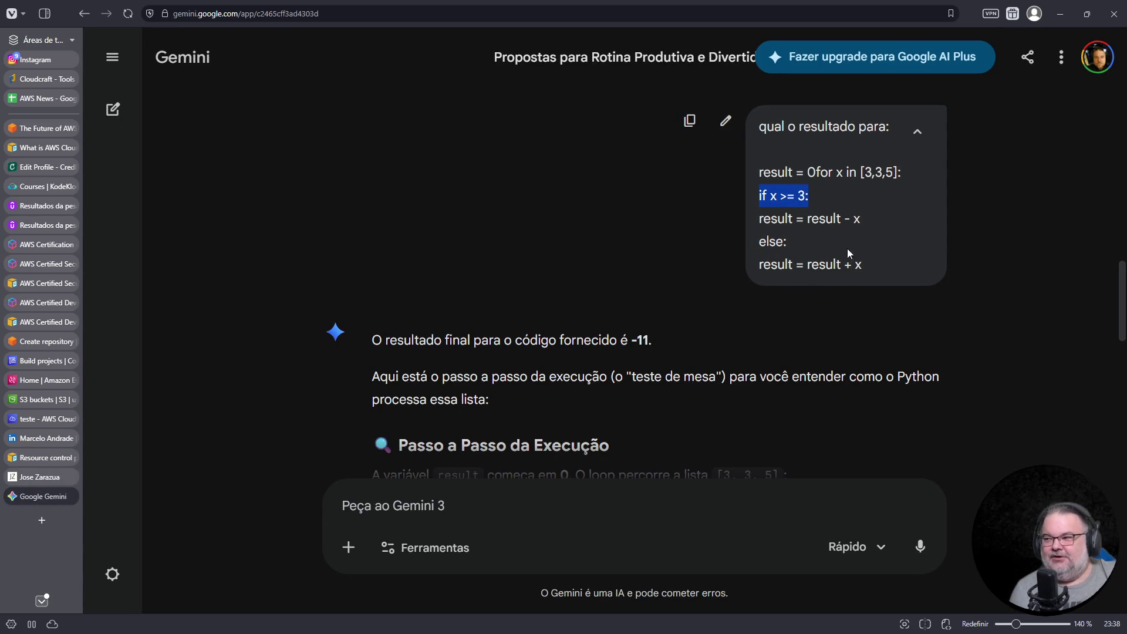
{"action": "key", "text": "ctrl+plus"}
{"action": "key", "text": "ctrl+plus"}
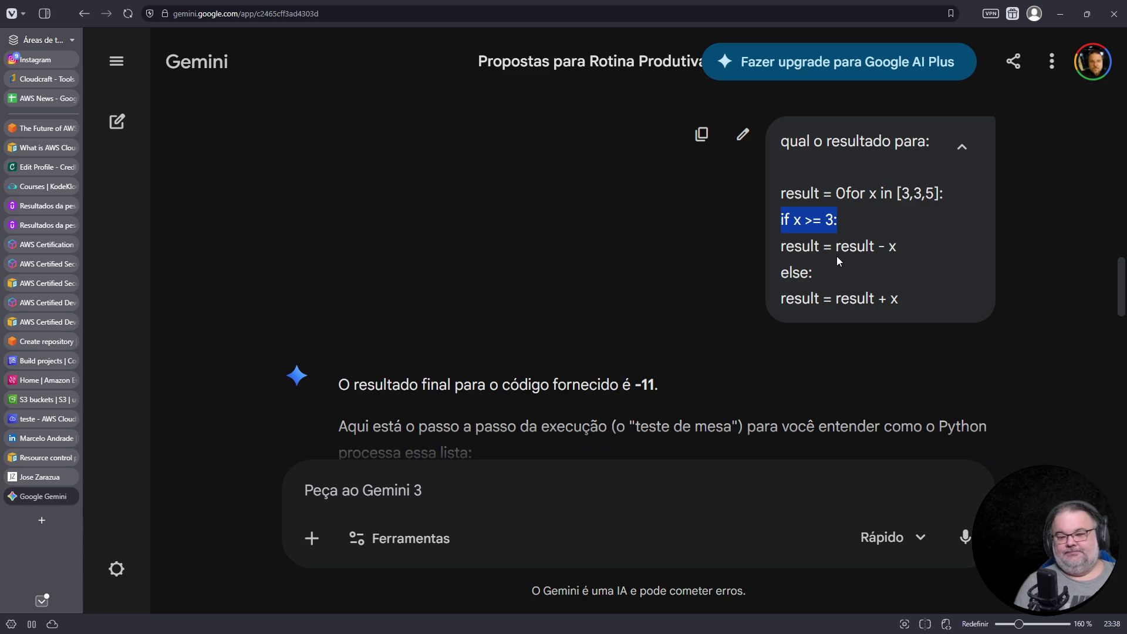
{"action": "key", "text": "ctrl+plus"}
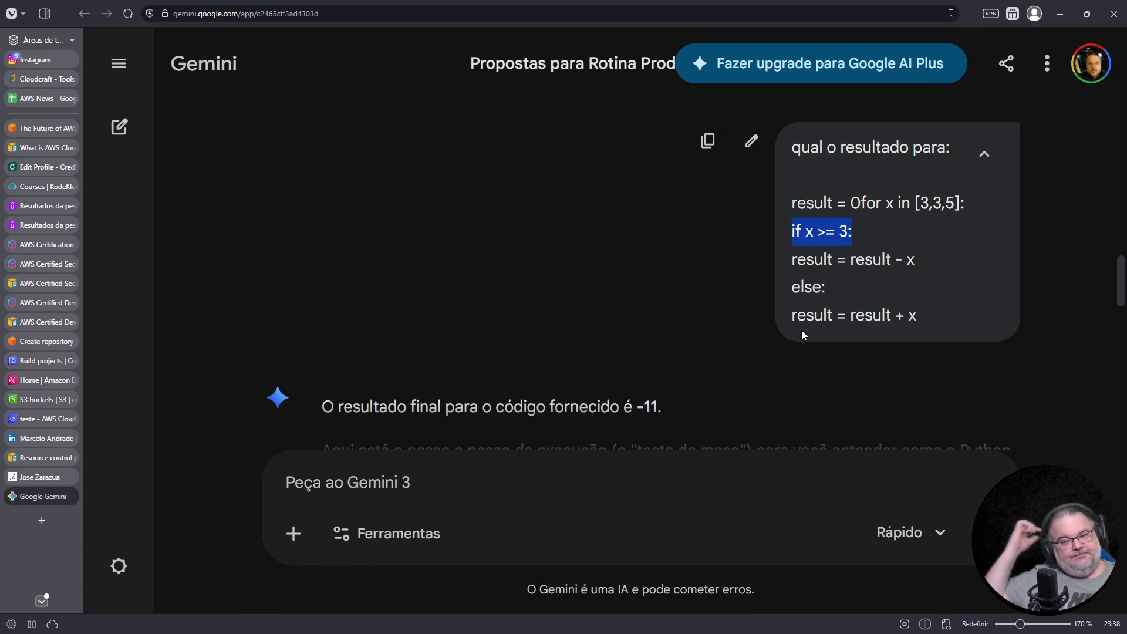
{"action": "mouse_move", "coordinate": [22, 479]}
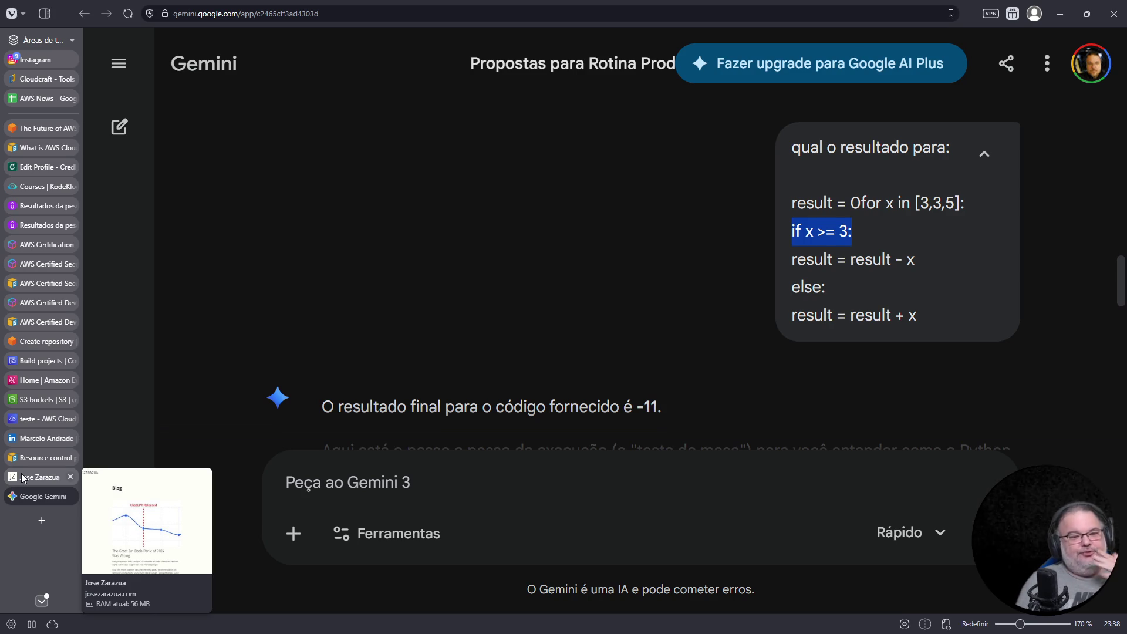
{"action": "left_click", "coordinate": [22, 478]}
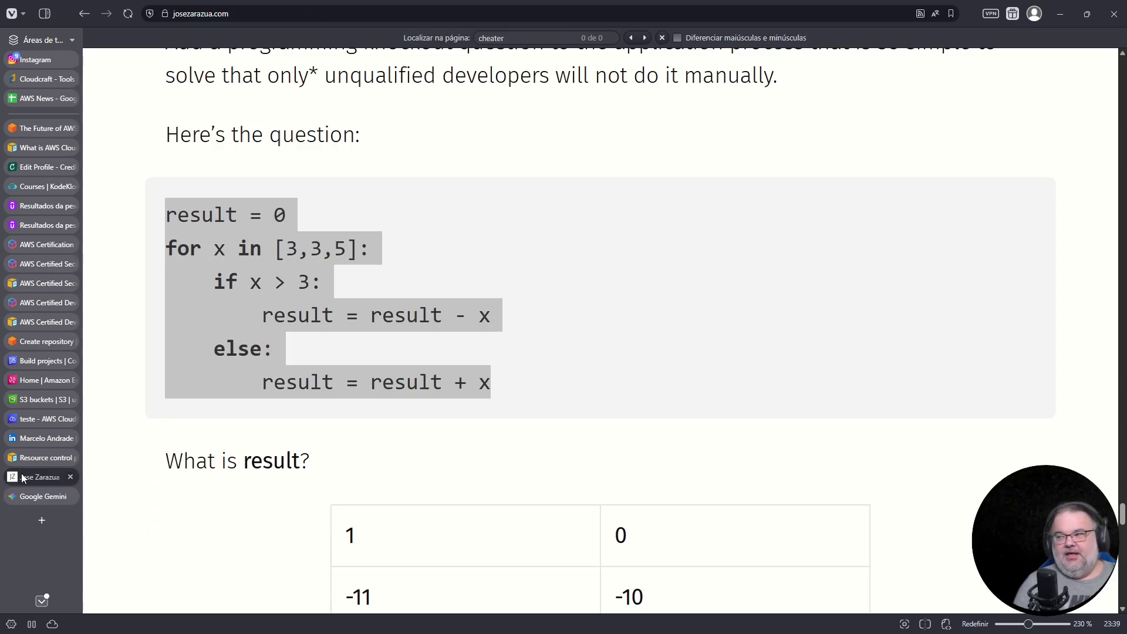
- Select 'x > 3' in the blog's quiz code and inspect it with the developer tools
{"action": "triple_click", "coordinate": [284, 303]}
{"action": "left_click", "coordinate": [275, 286]}
{"action": "double_click", "coordinate": [281, 283]}
{"action": "left_click_drag", "start_coordinate": [252, 284], "coordinate": [310, 282]}
{"action": "right_click", "coordinate": [271, 287]}
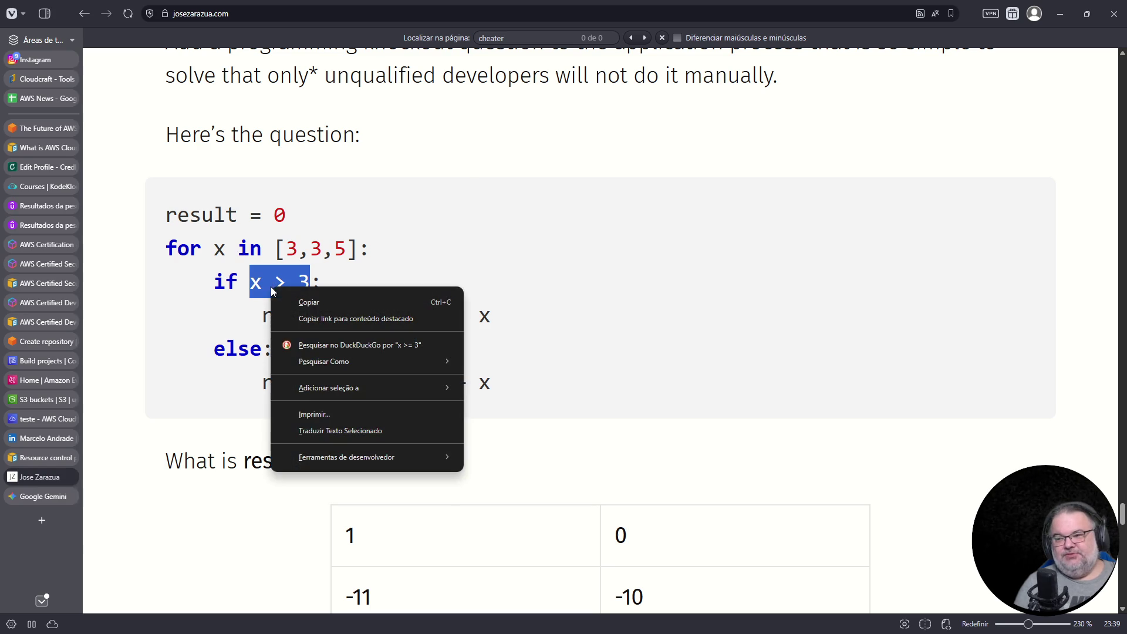
{"action": "mouse_move", "coordinate": [315, 455]}
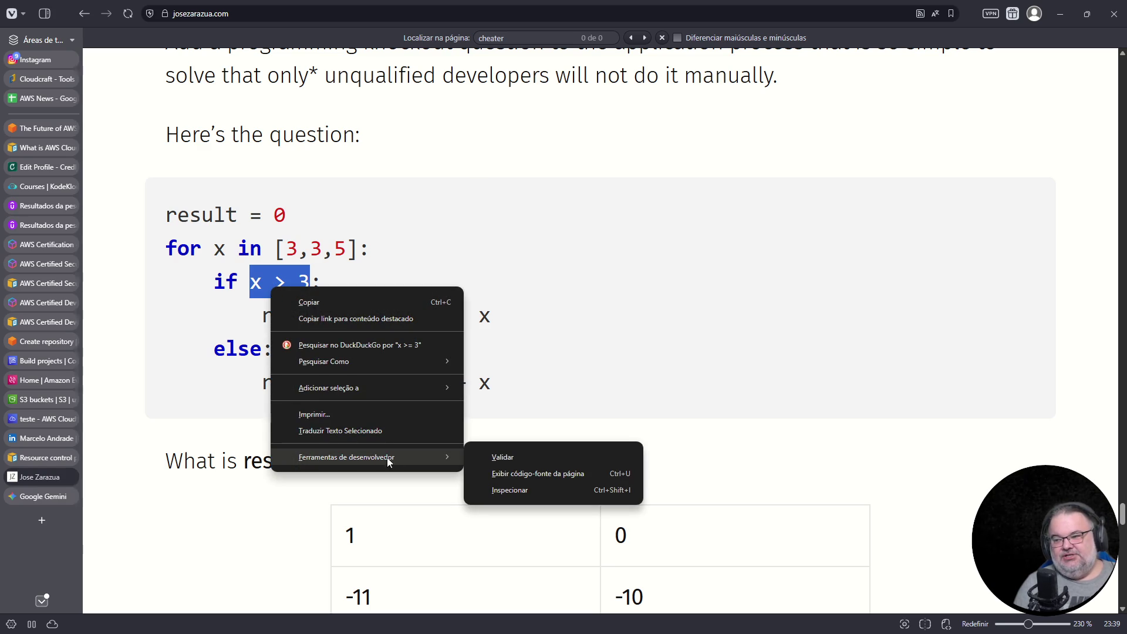
{"action": "left_click", "coordinate": [520, 490]}
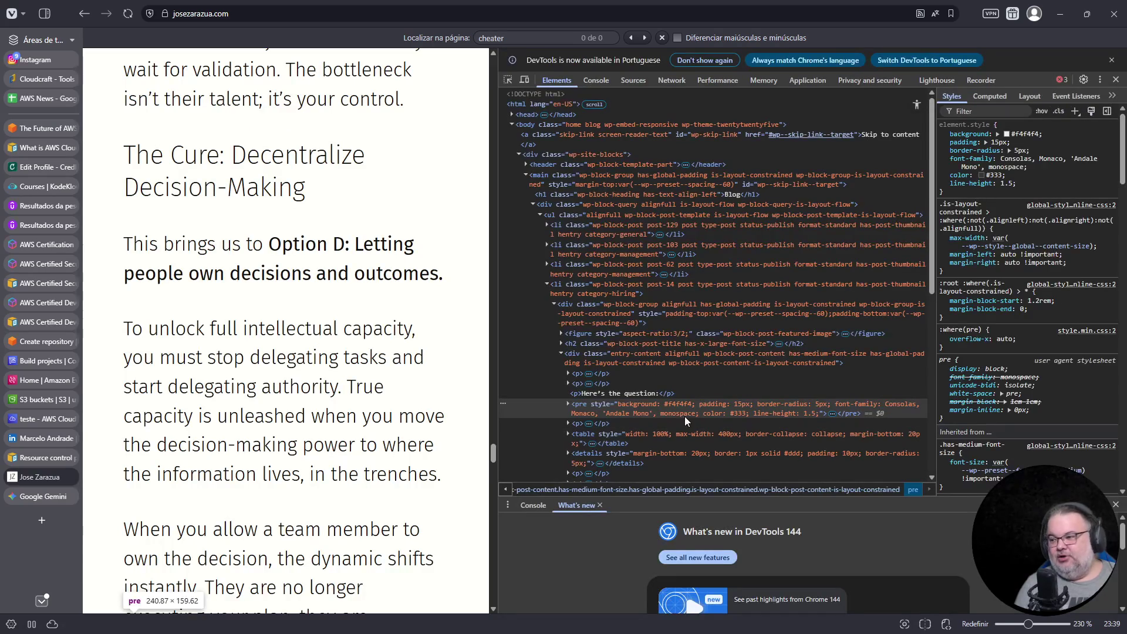
- Expand and collapse the code block's pre element, dismiss the language notice, and close DevTools
{"action": "left_click", "coordinate": [833, 414]}
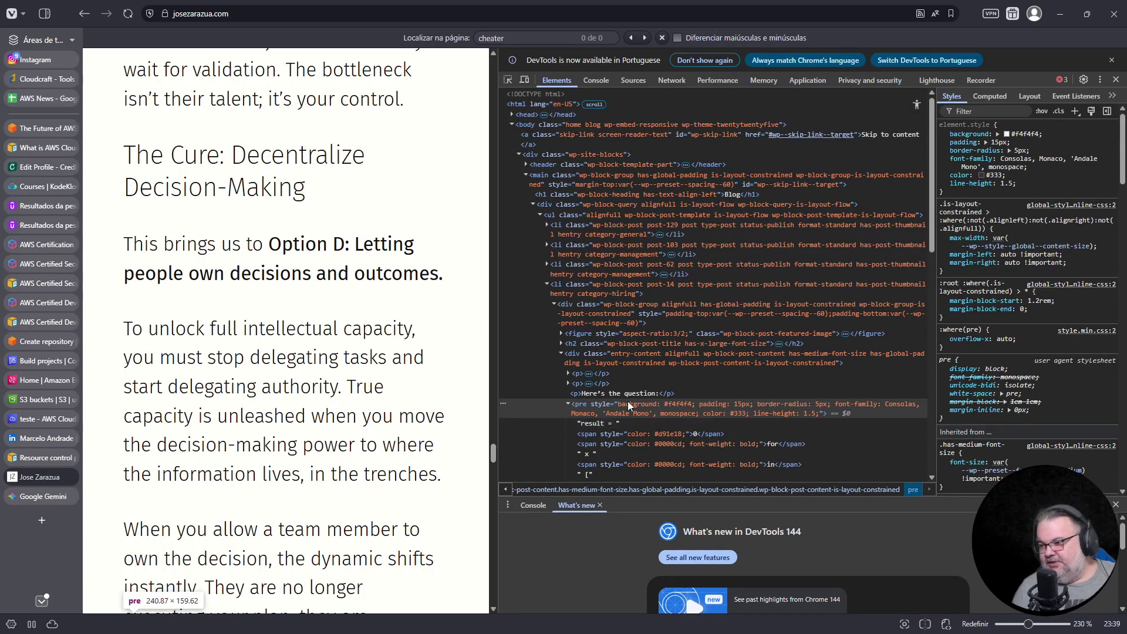
{"action": "scroll", "coordinate": [628, 401], "scroll_direction": "down", "scroll_amount": 2}
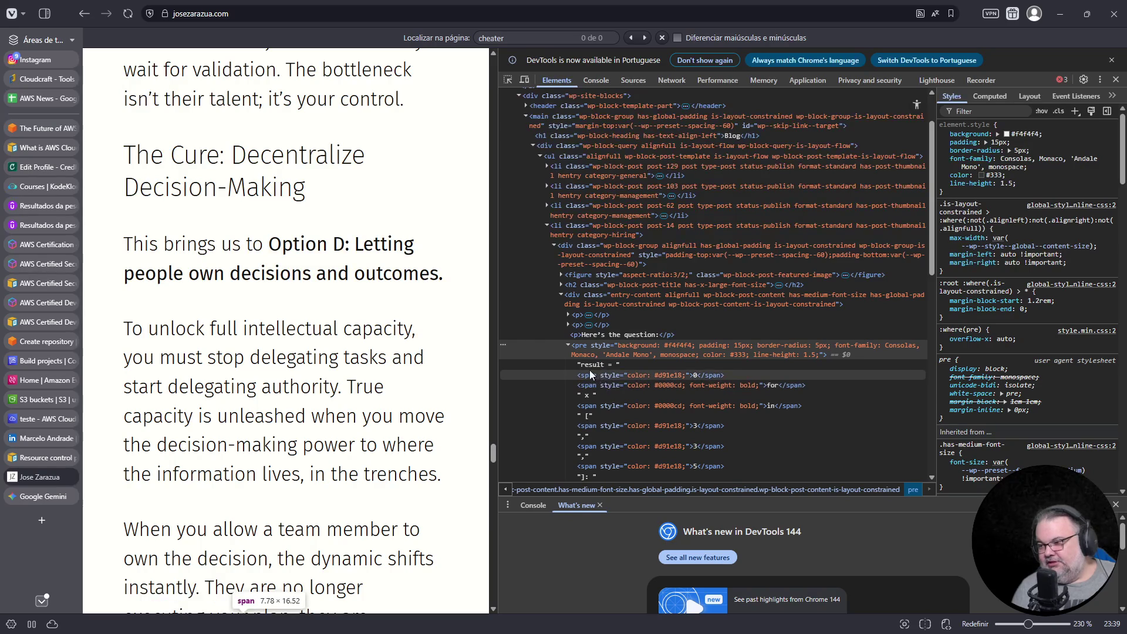
{"action": "left_click", "coordinate": [567, 346]}
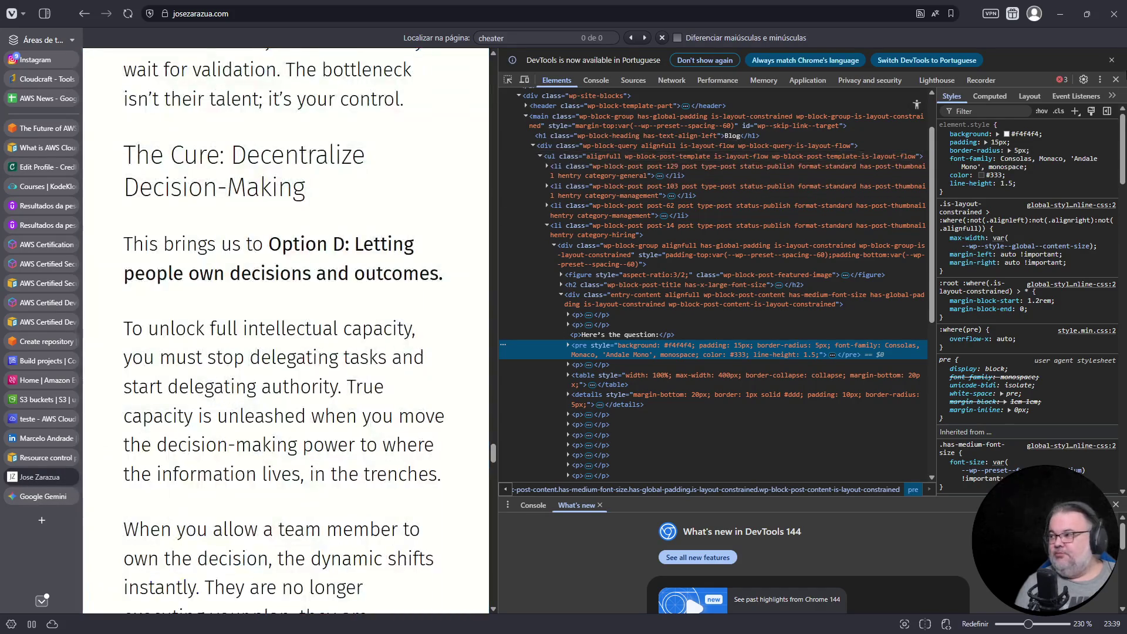
{"action": "left_click", "coordinate": [1111, 60]}
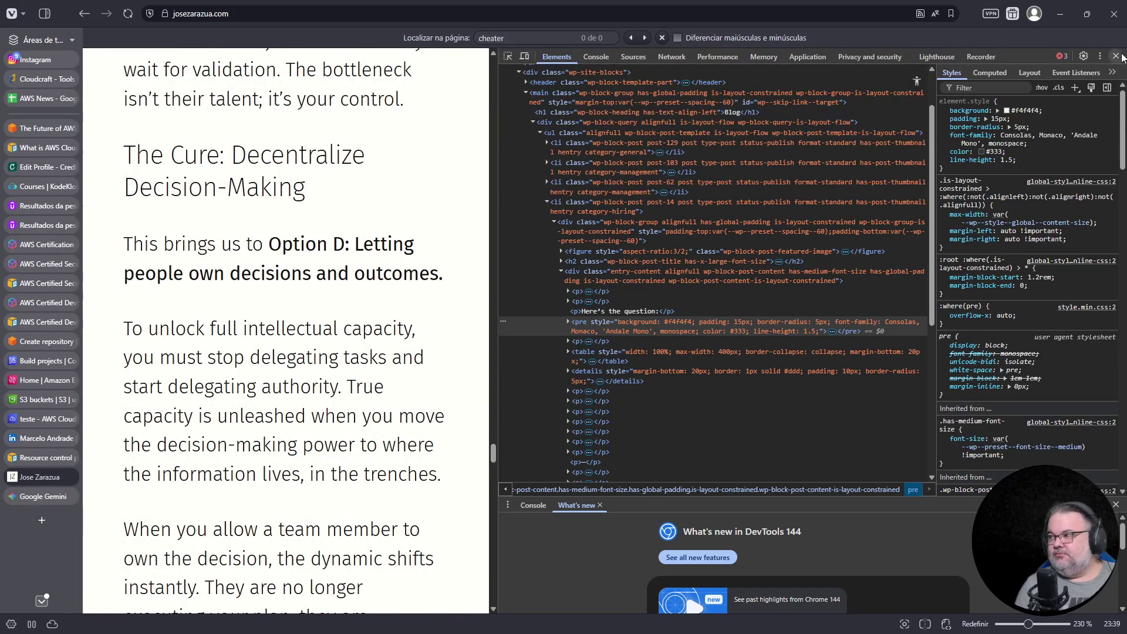
{"action": "left_click", "coordinate": [1117, 56]}
- Highlight the blog code's '>' operator, then Gemini's '>=' operator for comparison
{"action": "double_click", "coordinate": [276, 283]}
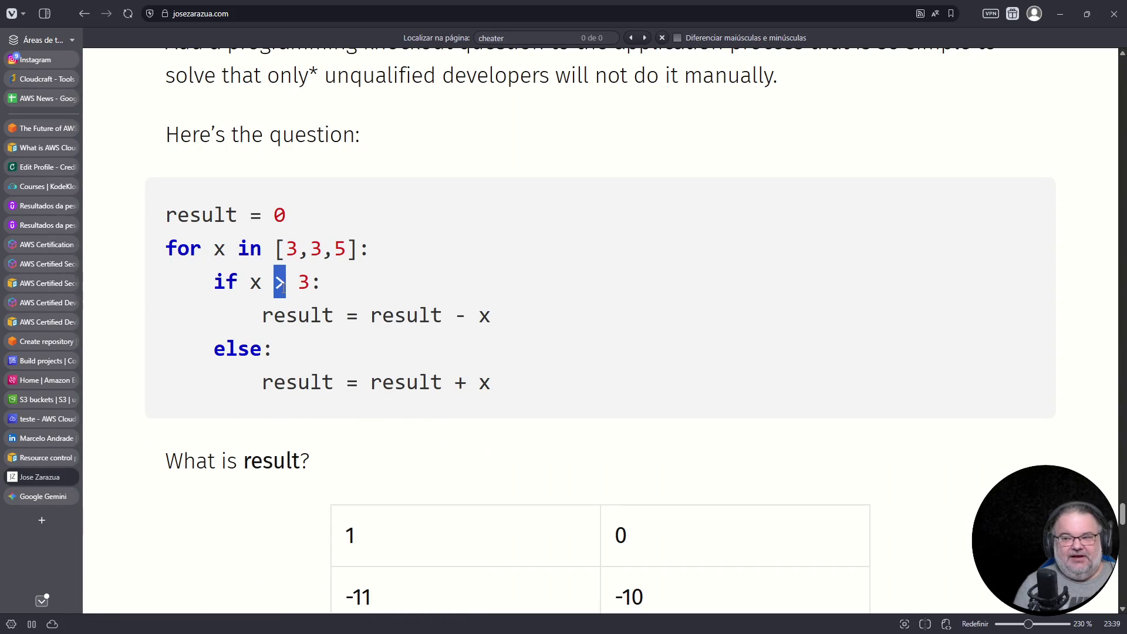
{"action": "left_click", "coordinate": [42, 496]}
{"action": "double_click", "coordinate": [821, 232]}
{"action": "left_click_drag", "start_coordinate": [828, 233], "coordinate": [838, 232]}
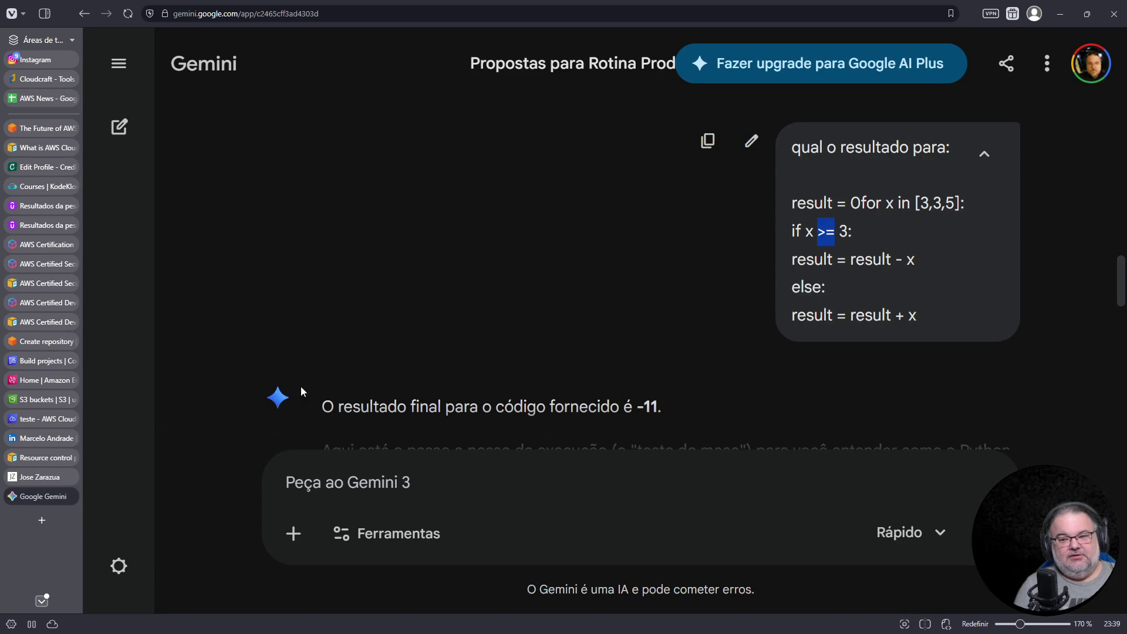
- Back on the blog, capture a screenshot of the quiz code block
{"action": "left_click", "coordinate": [40, 477]}
{"action": "key", "text": "super+shift+s"}
{"action": "left_click_drag", "start_coordinate": [151, 196], "coordinate": [522, 404]}
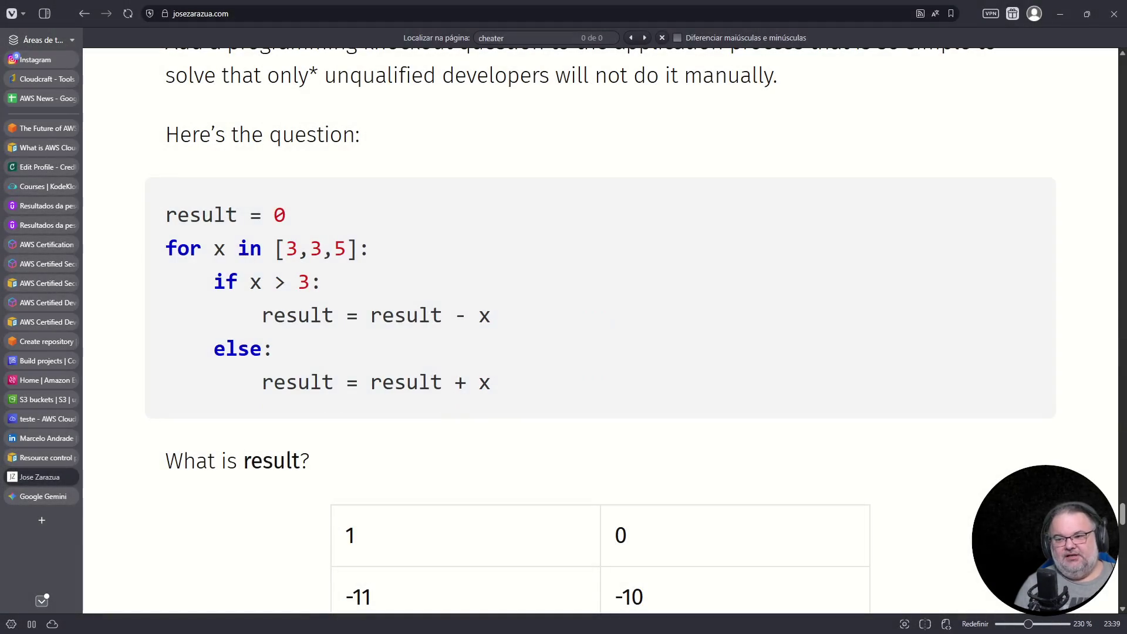